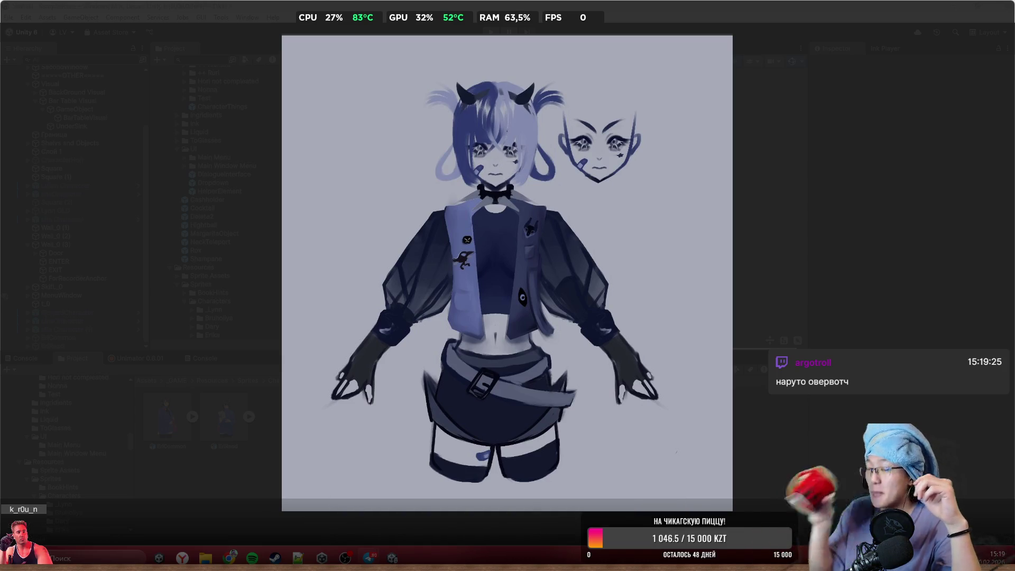
# - Hide the message caption over the character photo, then show it again
pyautogui.moveTo(548, 4)
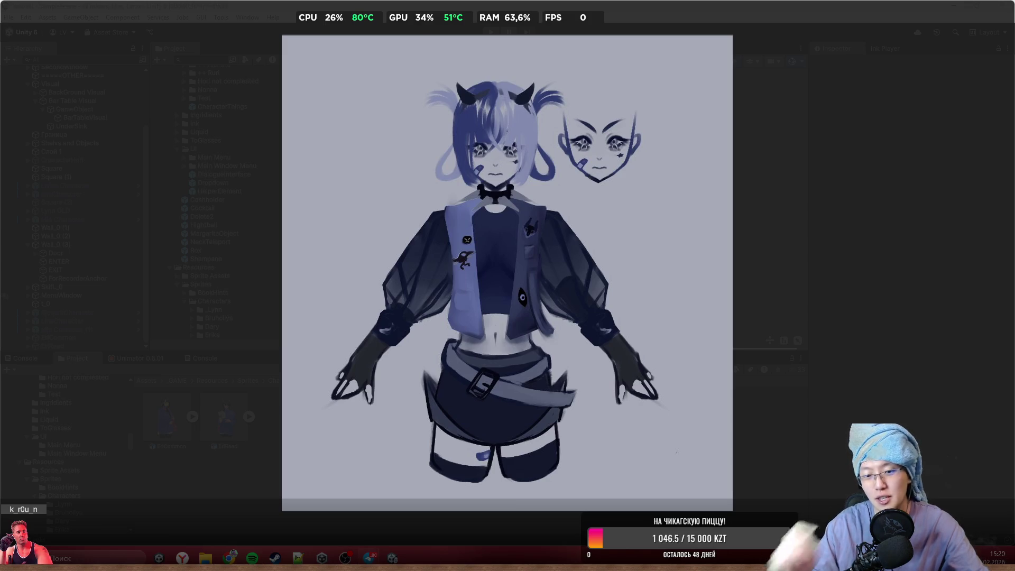
pyautogui.moveTo(541, 301)
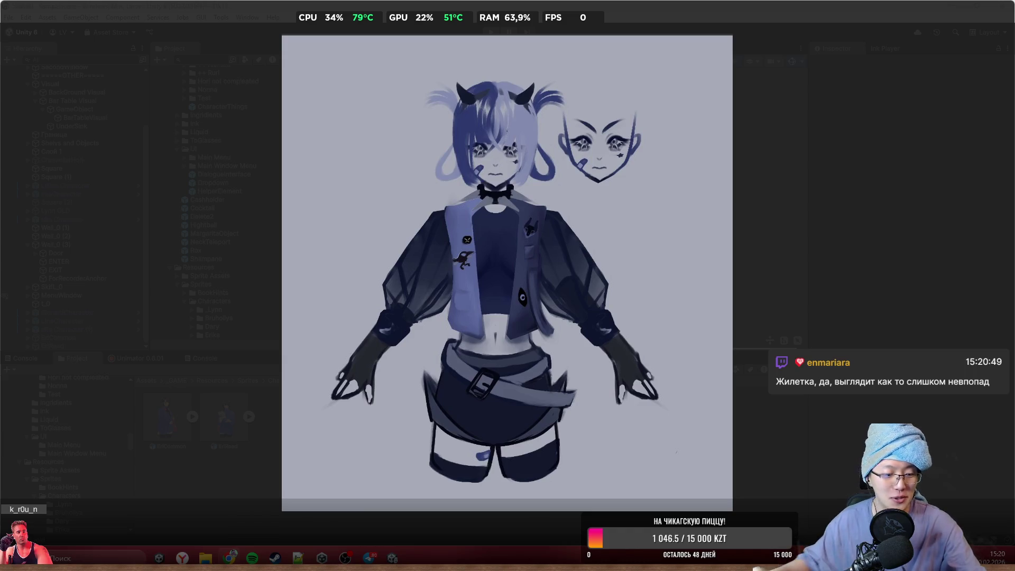
pyautogui.moveTo(649, 235)
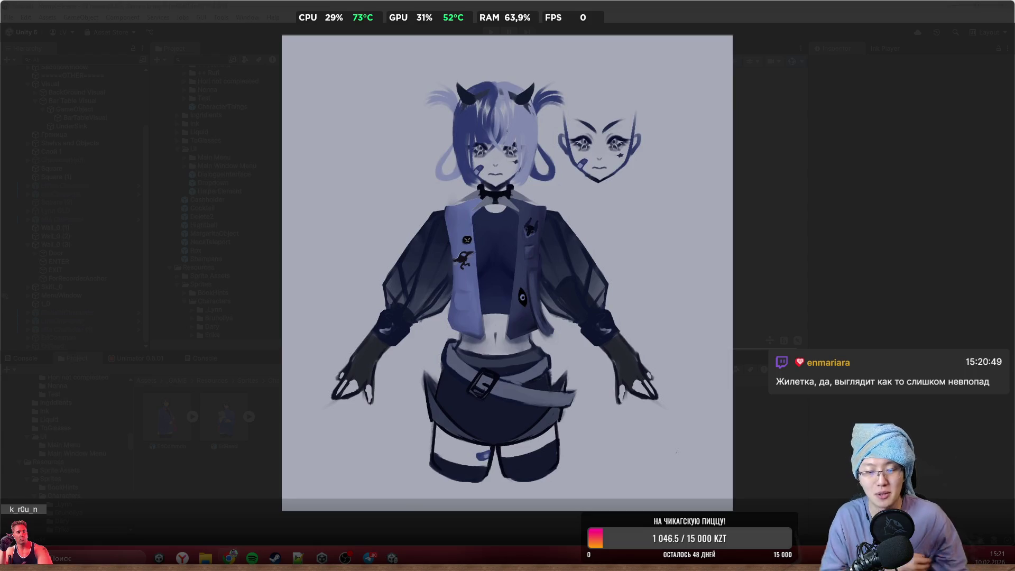
pyautogui.moveTo(459, 383)
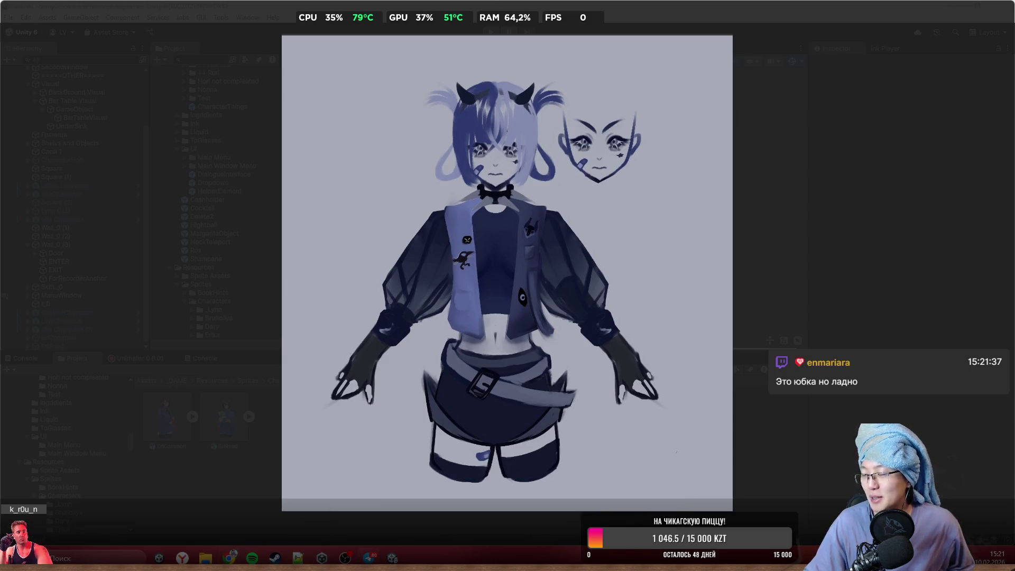
pyautogui.moveTo(982, 546)
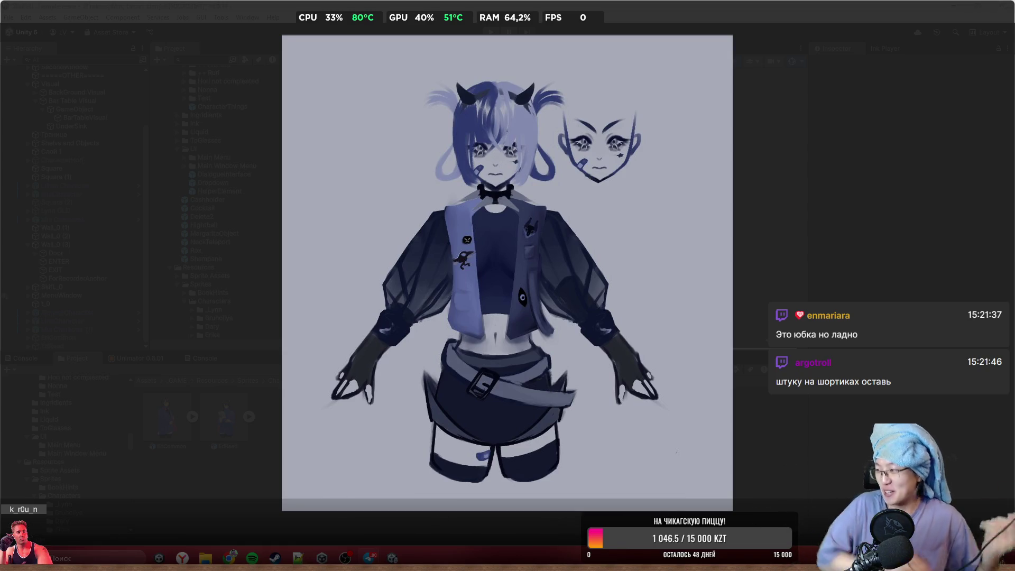
pyautogui.moveTo(700, 264)
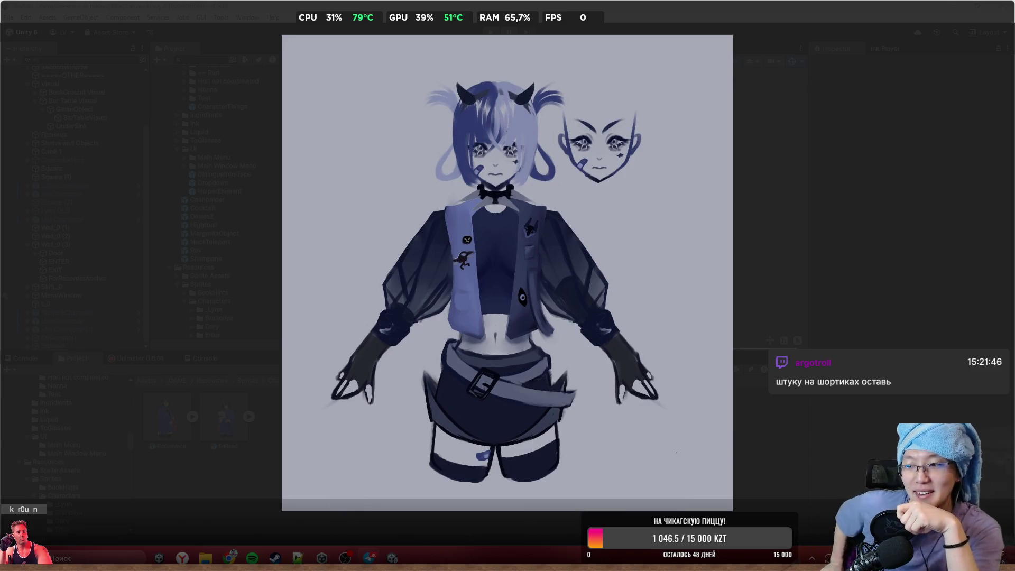
pyautogui.moveTo(471, 404)
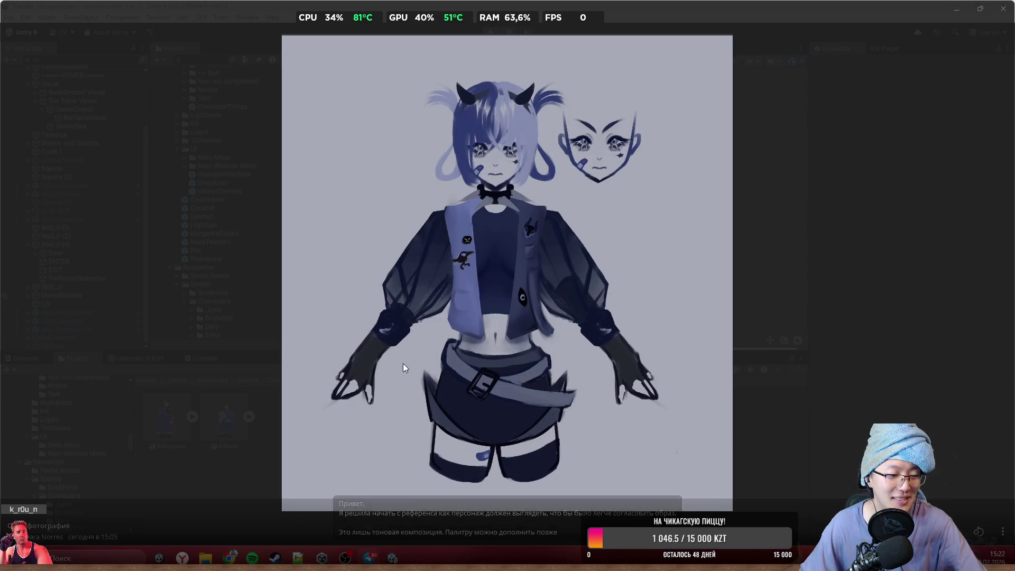
pyautogui.moveTo(399, 360)
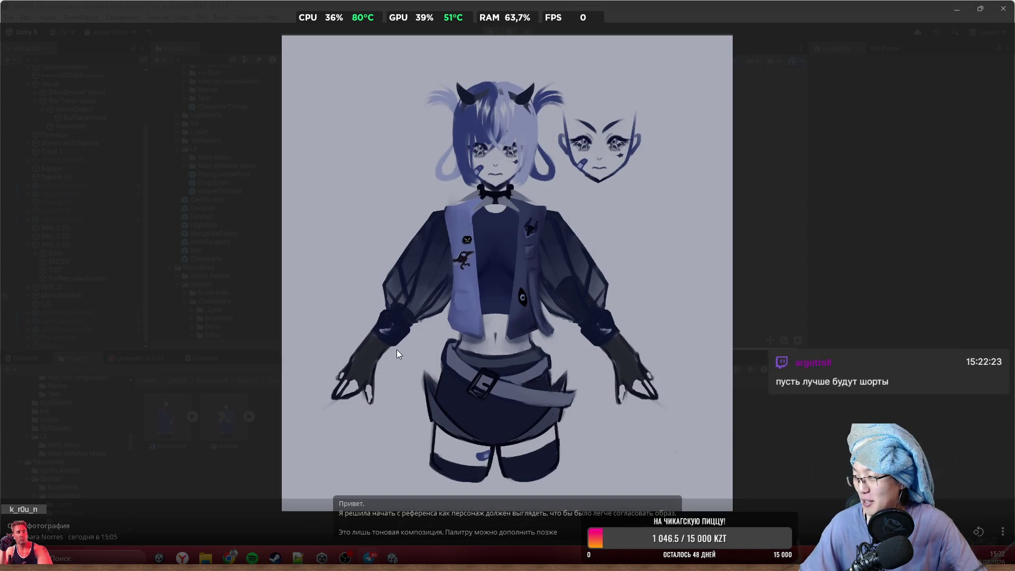
pyautogui.click(531, 331)
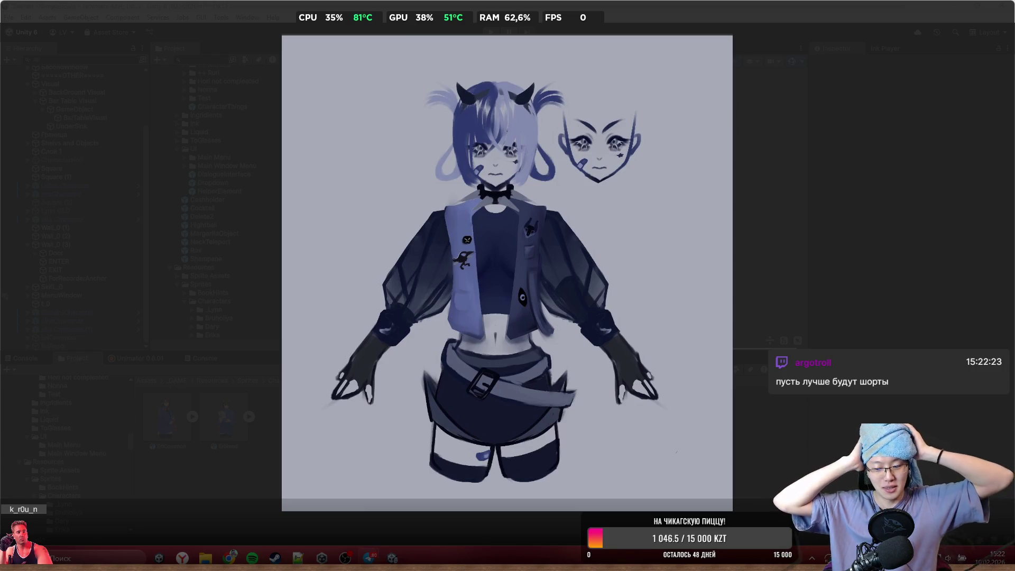
pyautogui.click(423, 440)
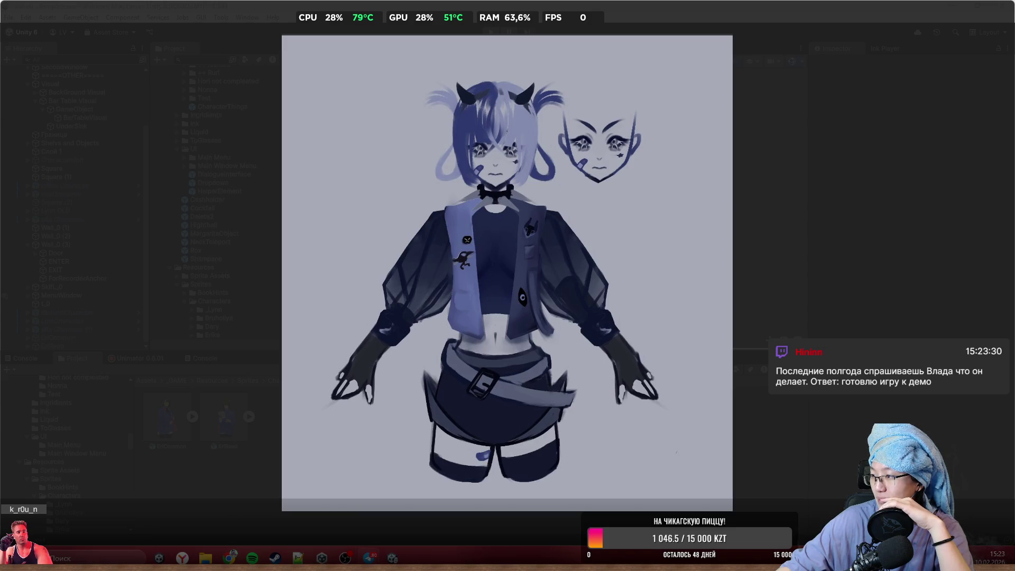
# - Close the character art viewer to return to the Unity editor
pyautogui.moveTo(369, 86)
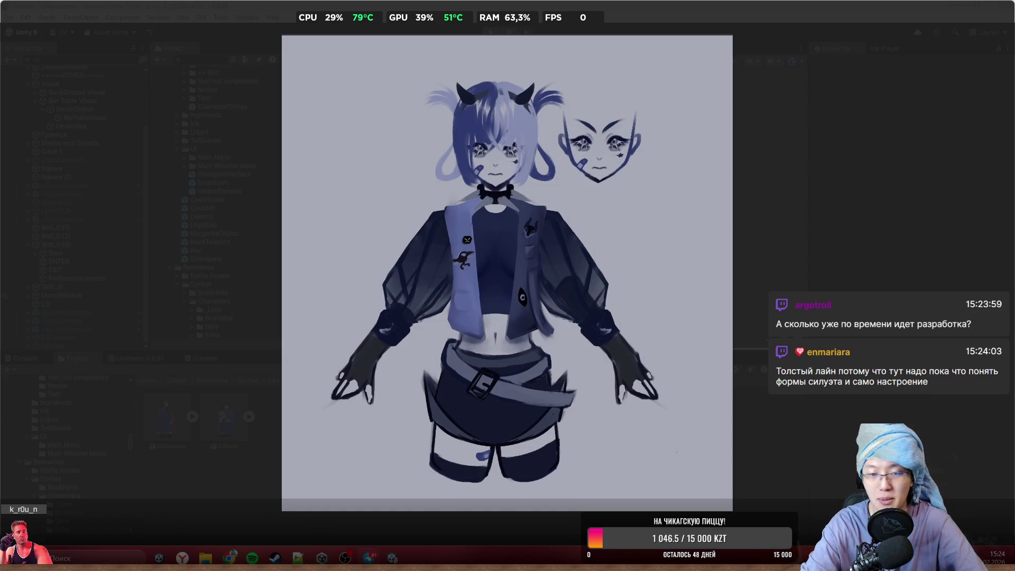
pyautogui.moveTo(487, 86)
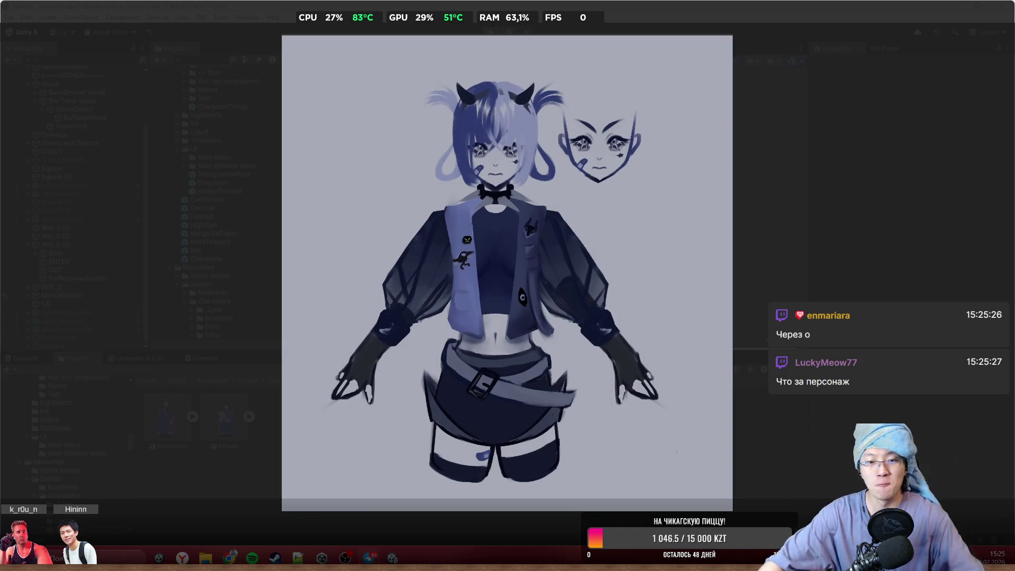
pyautogui.moveTo(550, 158)
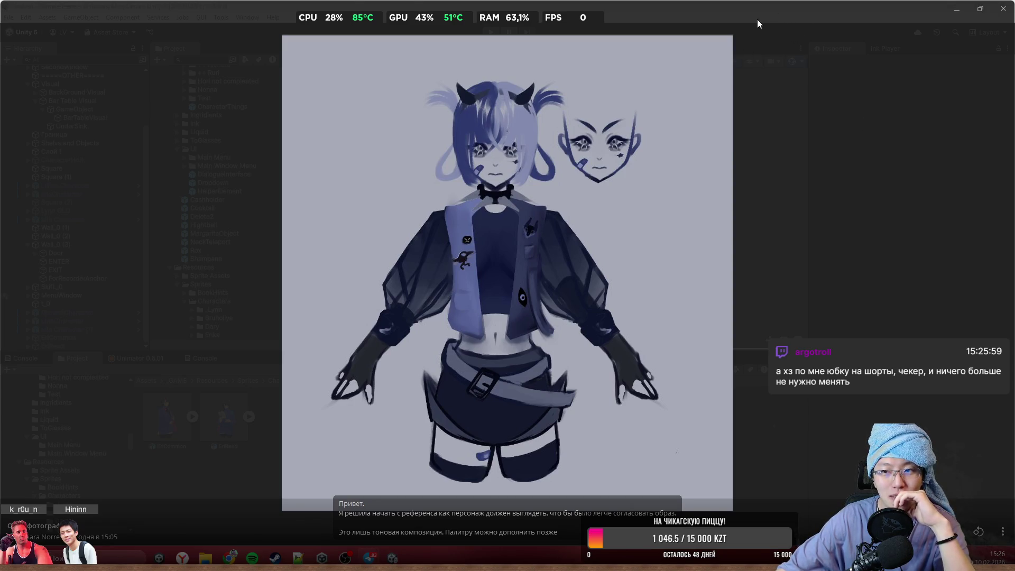
pyautogui.moveTo(987, 16)
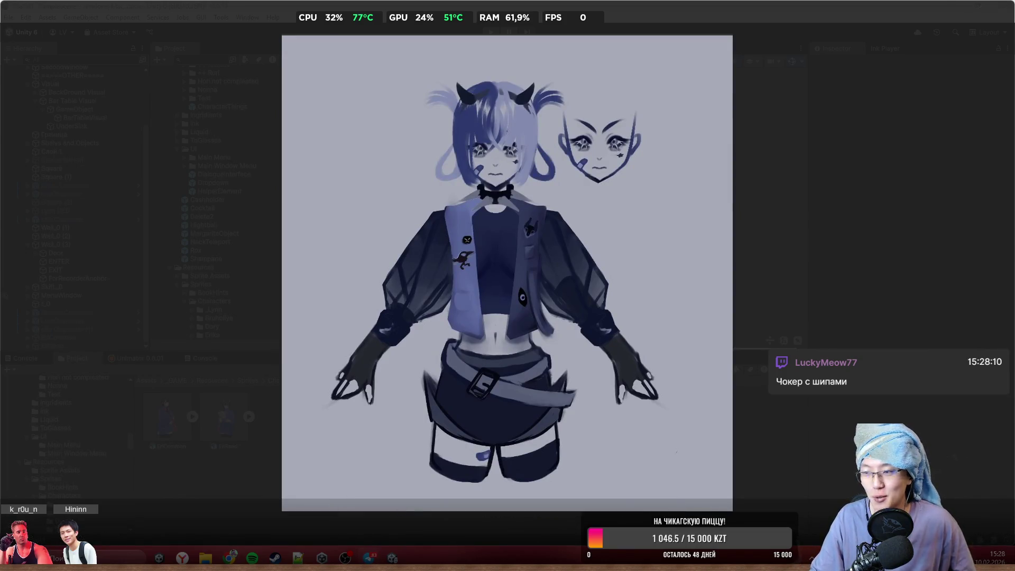
pyautogui.moveTo(723, 234)
pyautogui.click(992, 20)
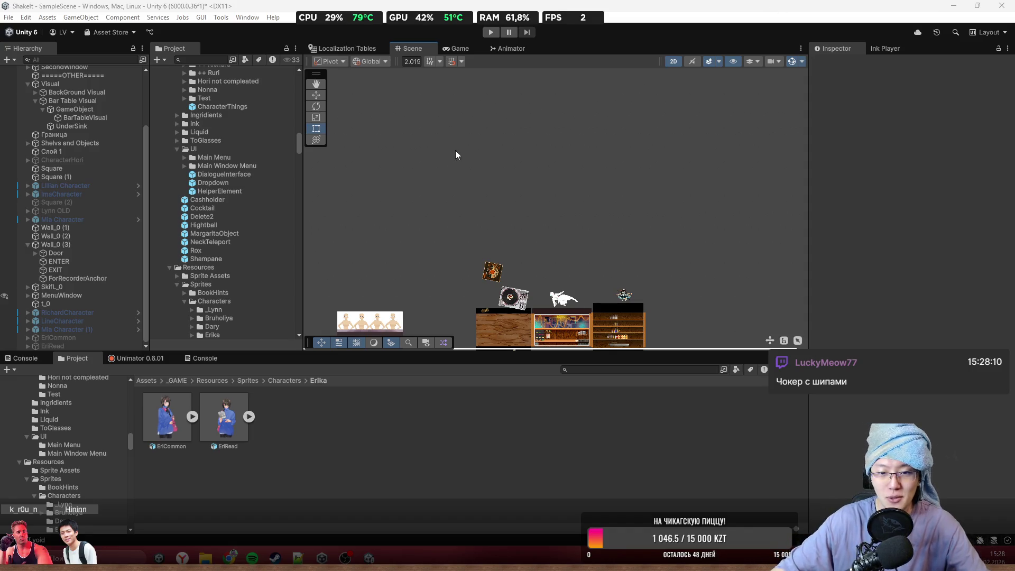
# - Zoom and pan the Scene view to centre the bar counter
pyautogui.scroll(-1, 576, 239)
pyautogui.scroll(5, 505, 268)
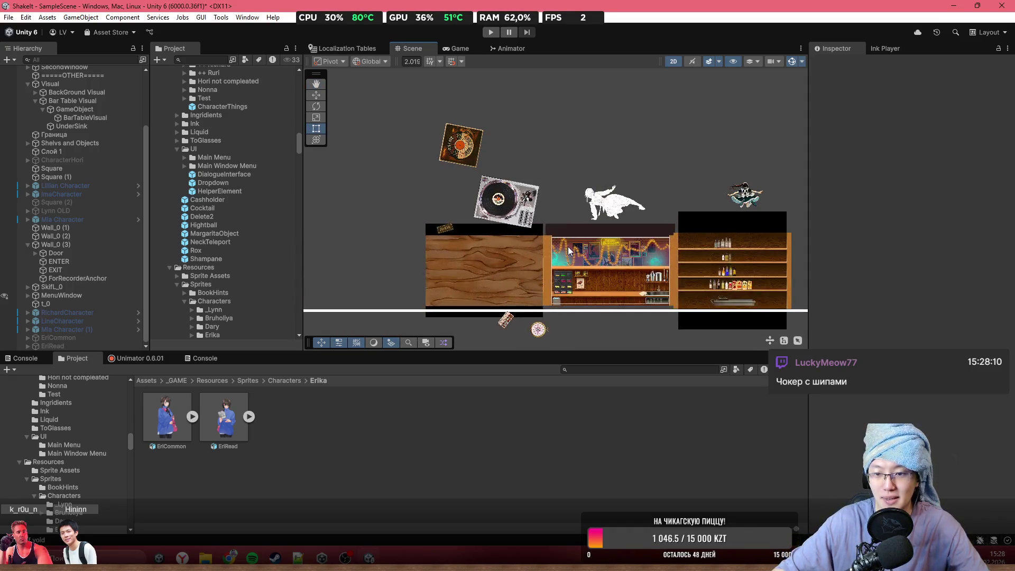
pyautogui.moveTo(568, 246); pyautogui.dragTo(537, 185)
pyautogui.scroll(2, 537, 185)
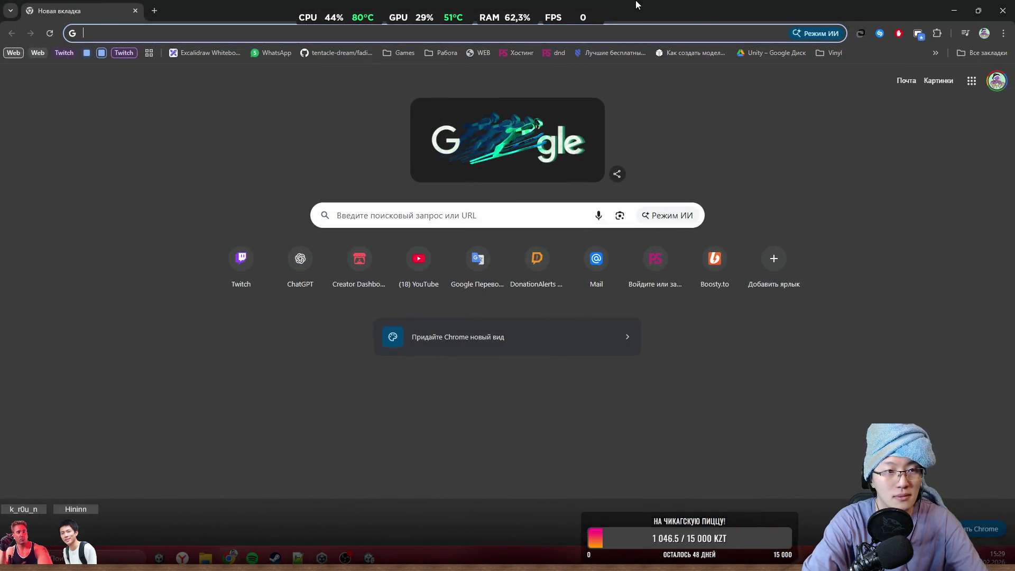
# - Search Google for 'коллектив нефоры' and filter to video results
pyautogui.write('коллектив ')
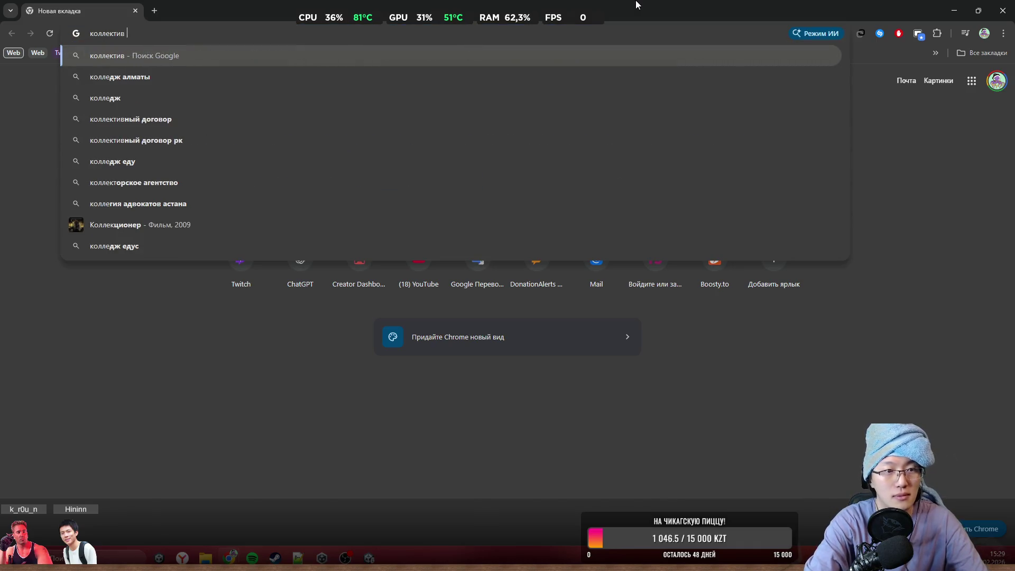
pyautogui.write('нефоры')
pyautogui.press('Return')
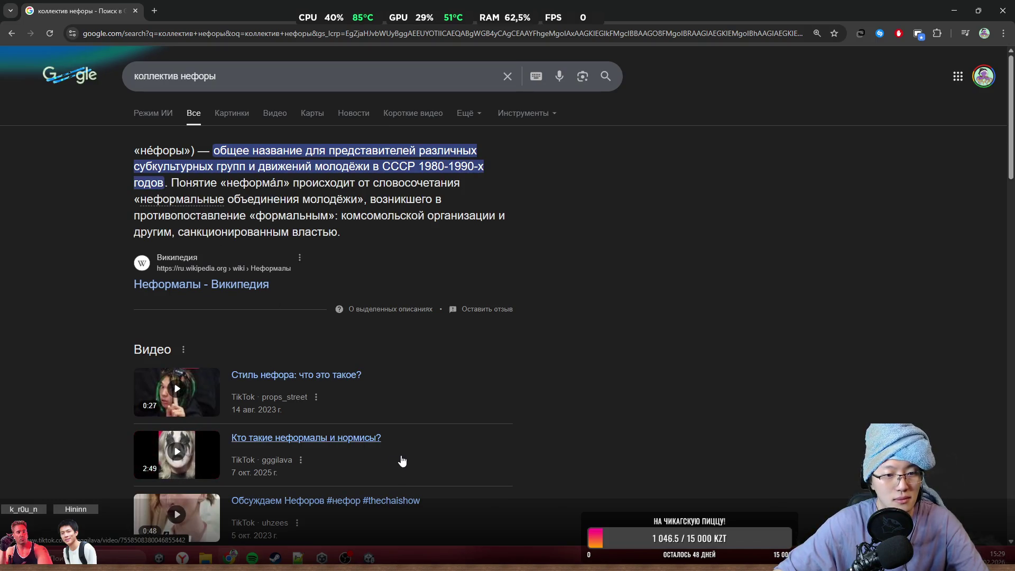
pyautogui.click(275, 113)
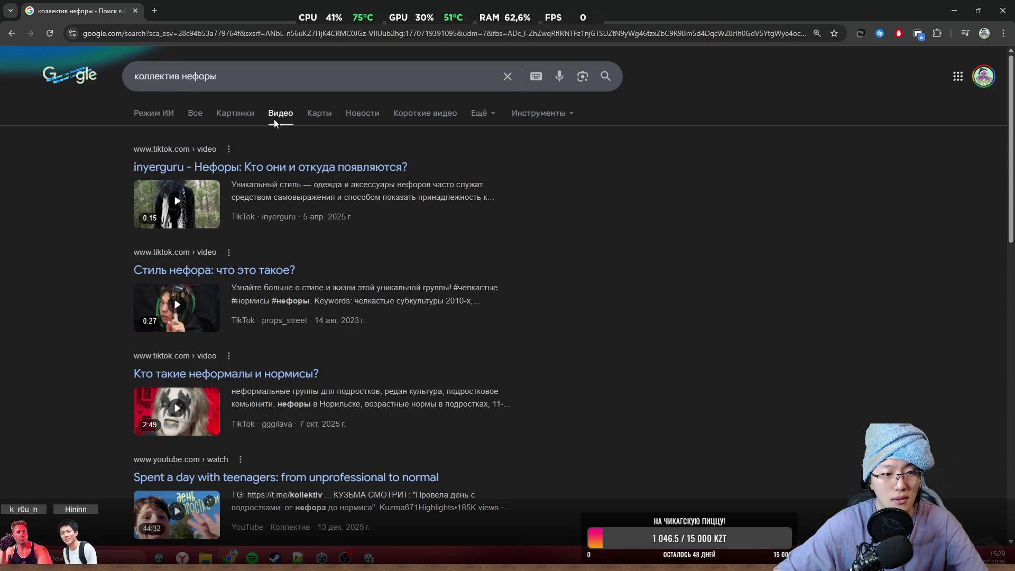
pyautogui.scroll(-3, 276, 127)
pyautogui.scroll(3, 278, 131)
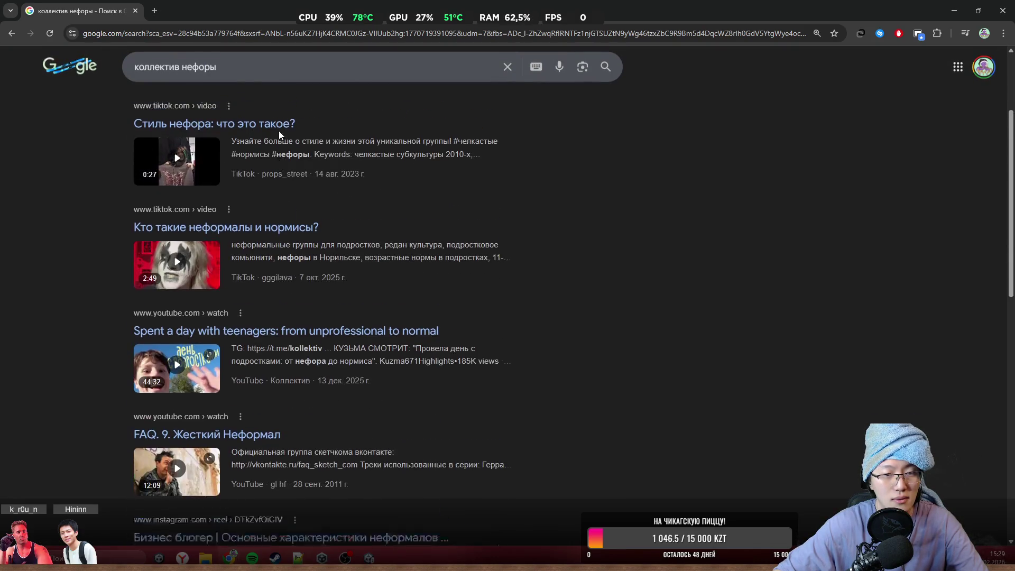
# - On YouTube, search 'коллектив неформалы' and open the first video result
pyautogui.click(195, 32)
pyautogui.write('y')
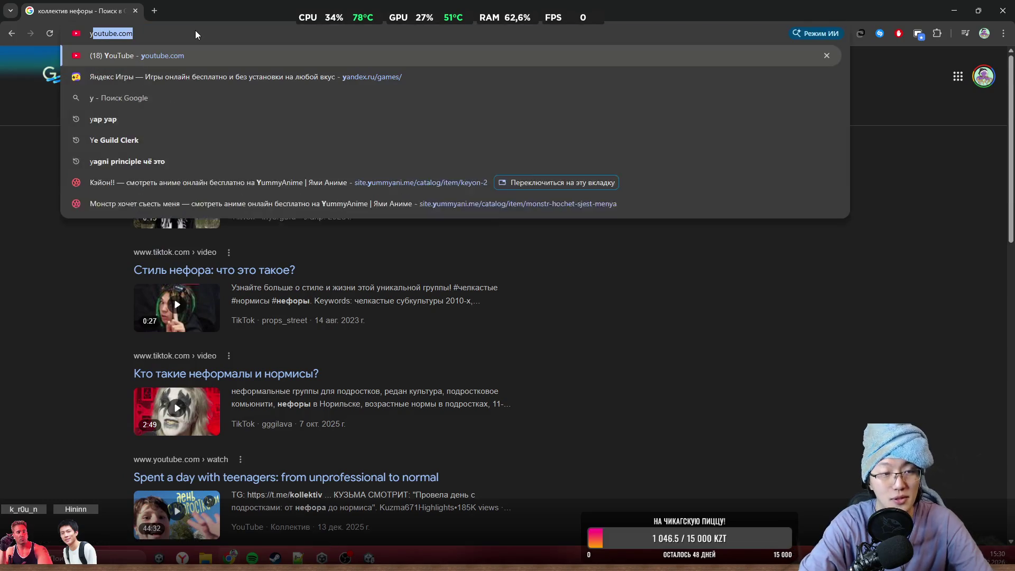
pyautogui.press('Return')
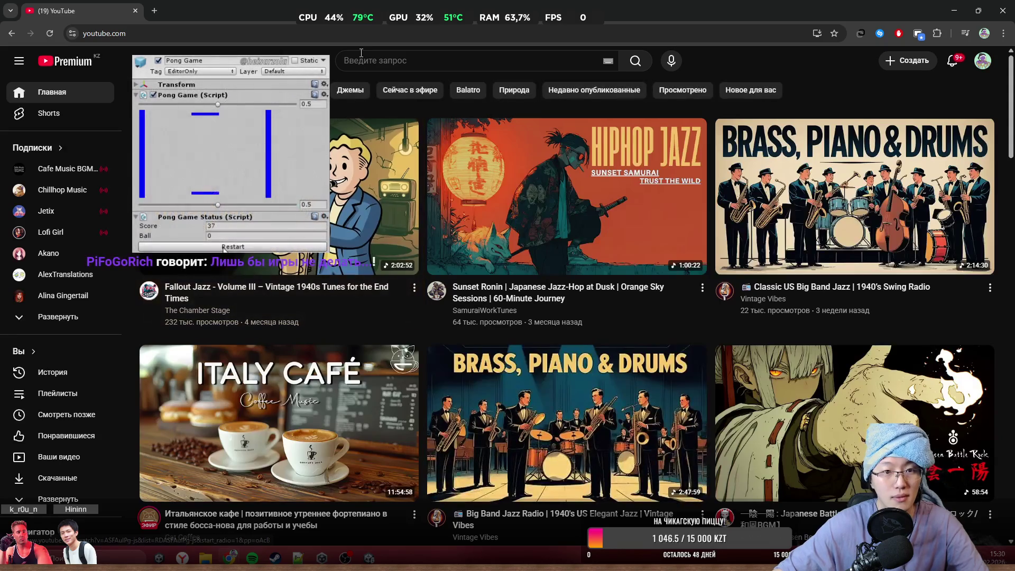
pyautogui.click(380, 61)
pyautogui.write('r')
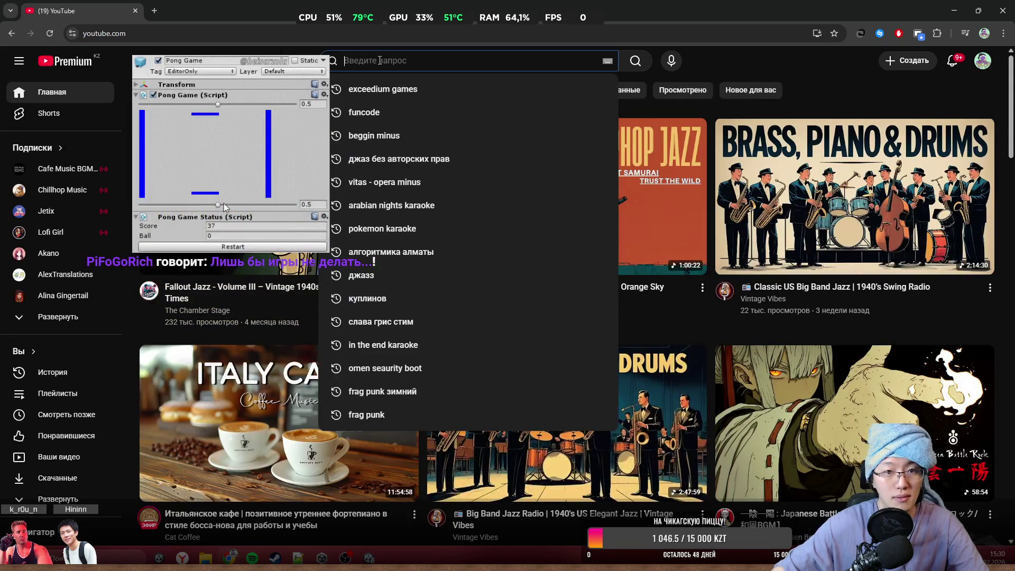
pyautogui.press('BackSpace')
pyautogui.write('коллект')
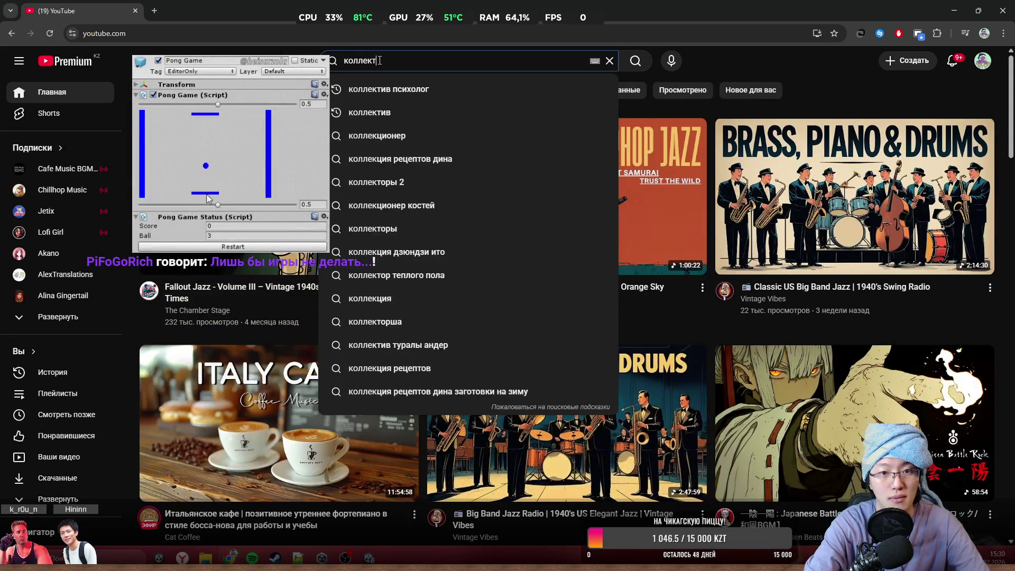
pyautogui.write('ив неформат')
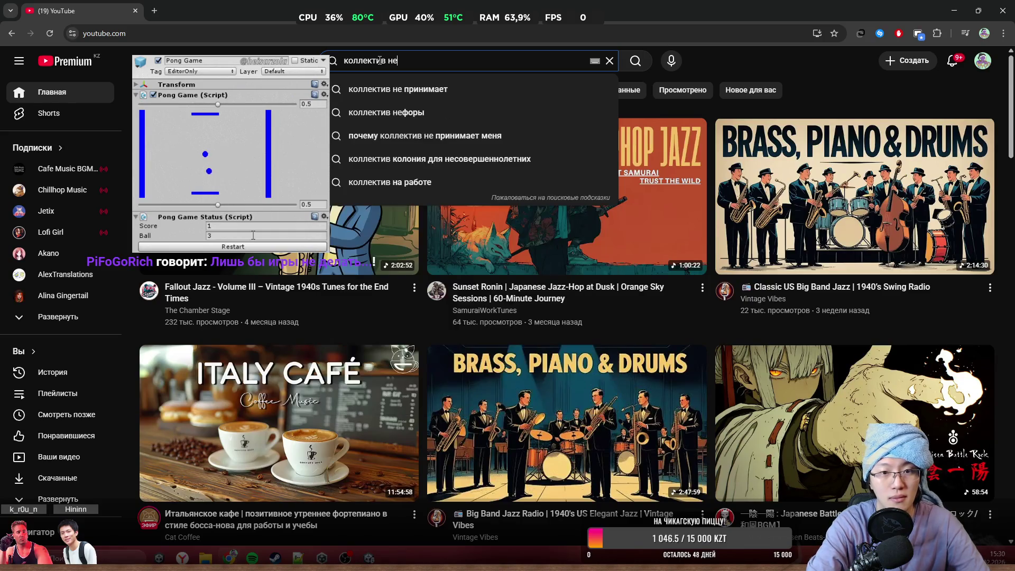
pyautogui.press('BackSpace')
pyautogui.write('лы')
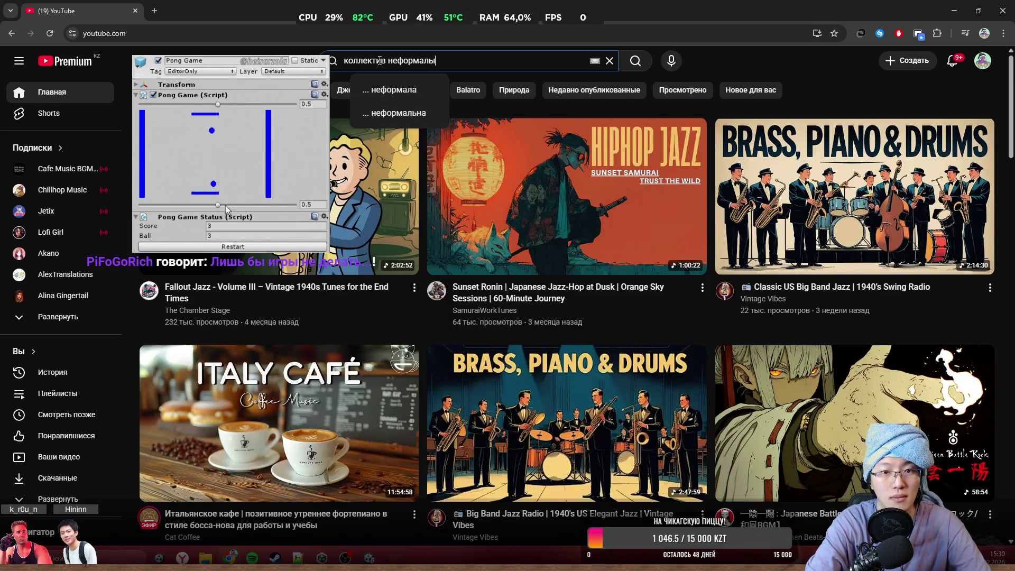
pyautogui.press('Return')
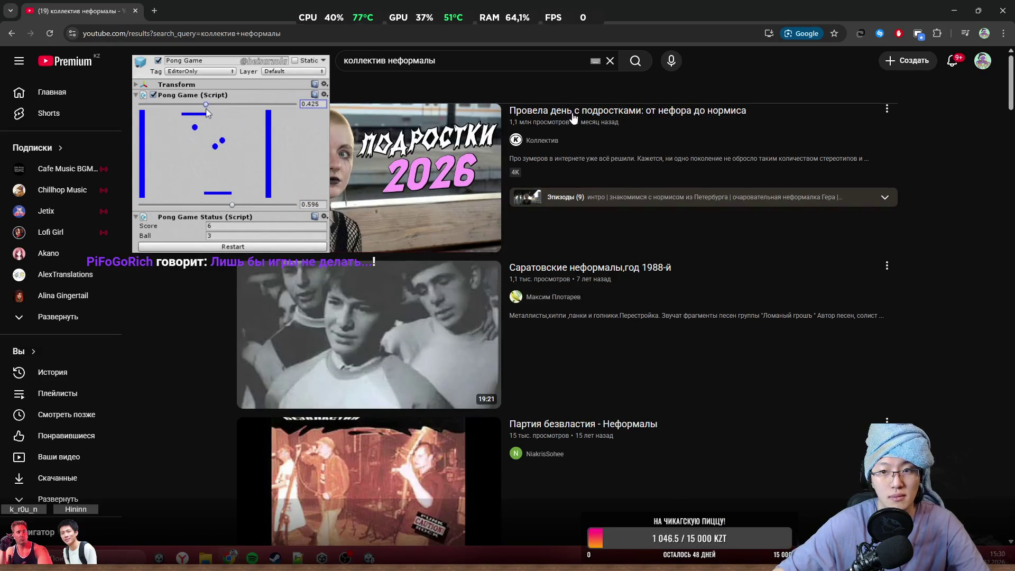
pyautogui.click(579, 111)
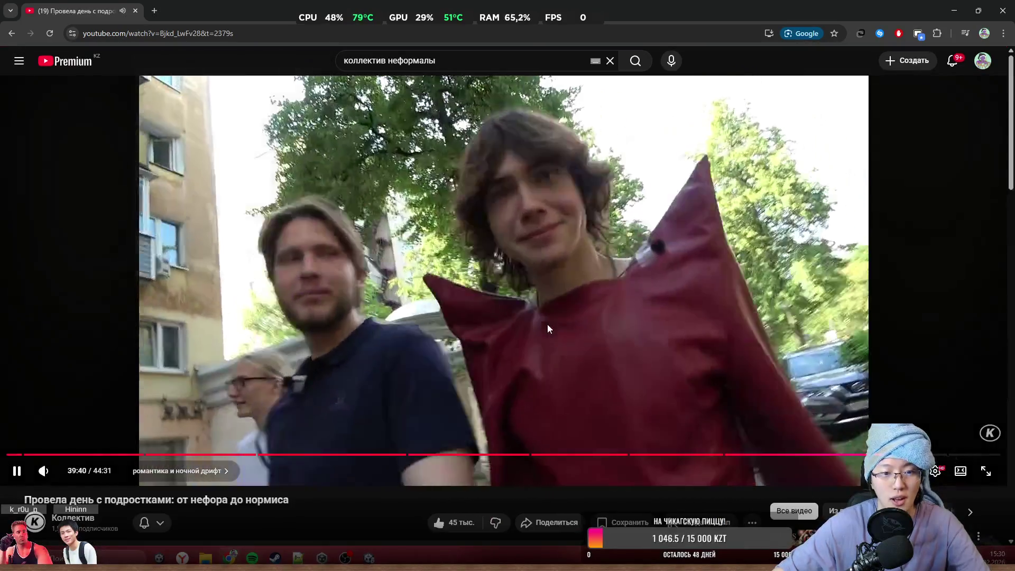
# - Pause the new video, rewind to 0:42, and play it until 0:51
pyautogui.click(729, 248)
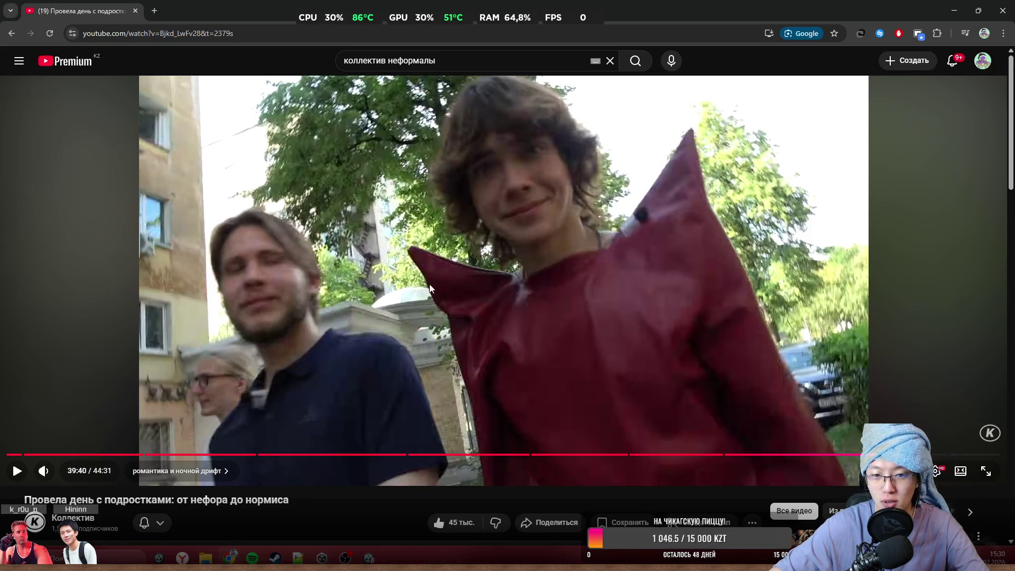
pyautogui.click(544, 371)
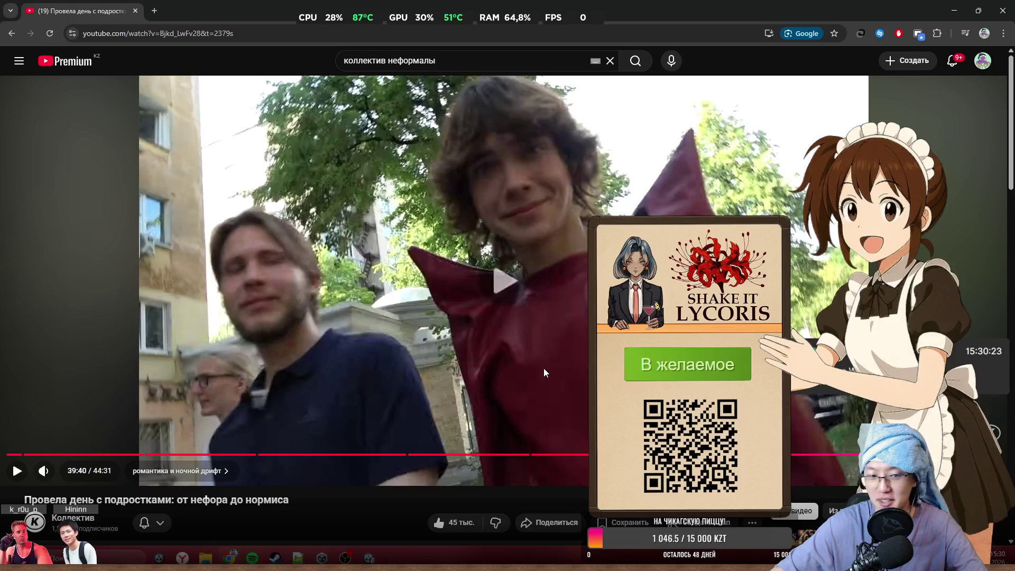
pyautogui.press('space')
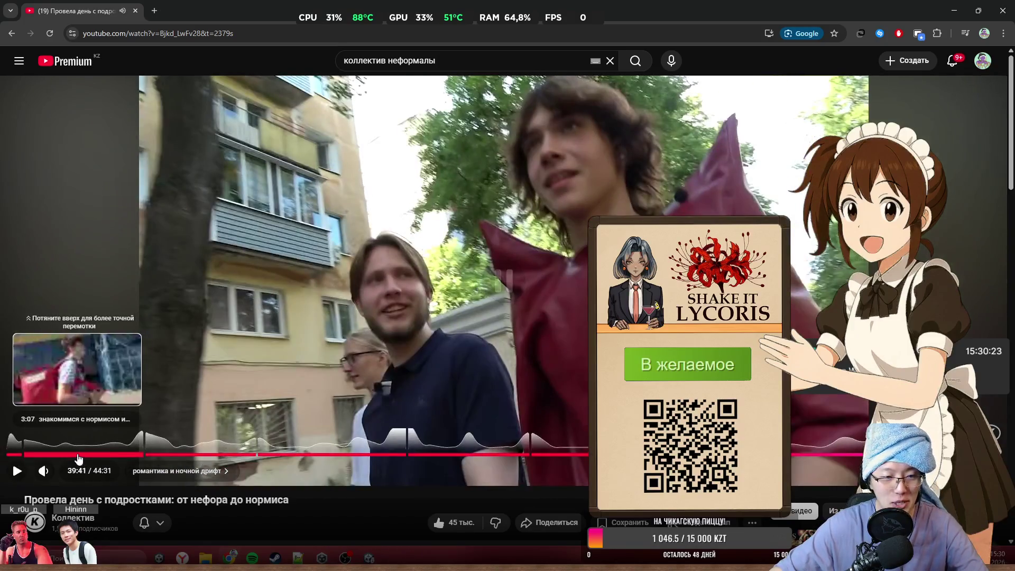
pyautogui.click(77, 454)
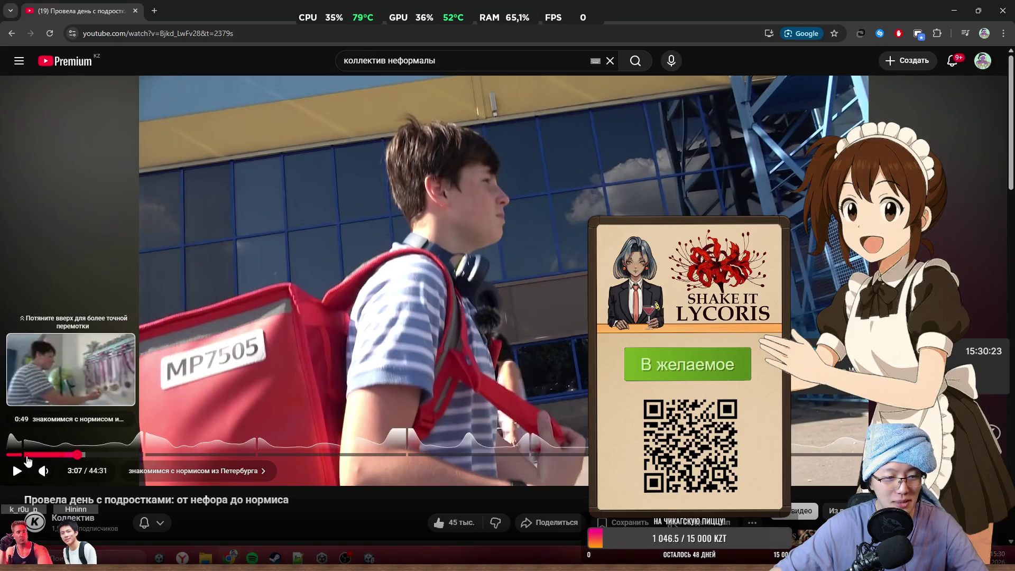
pyautogui.click(22, 454)
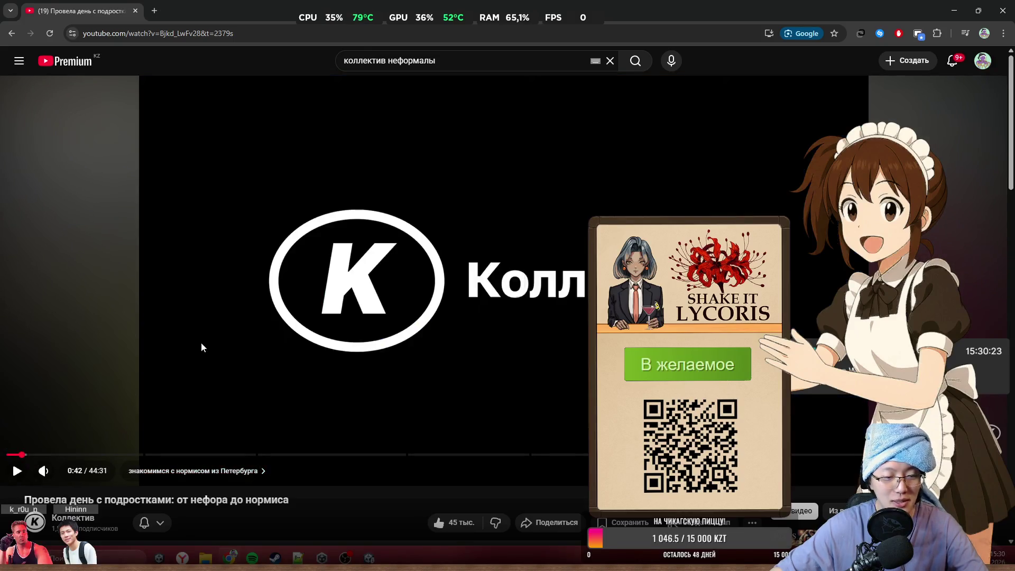
pyautogui.click(202, 347)
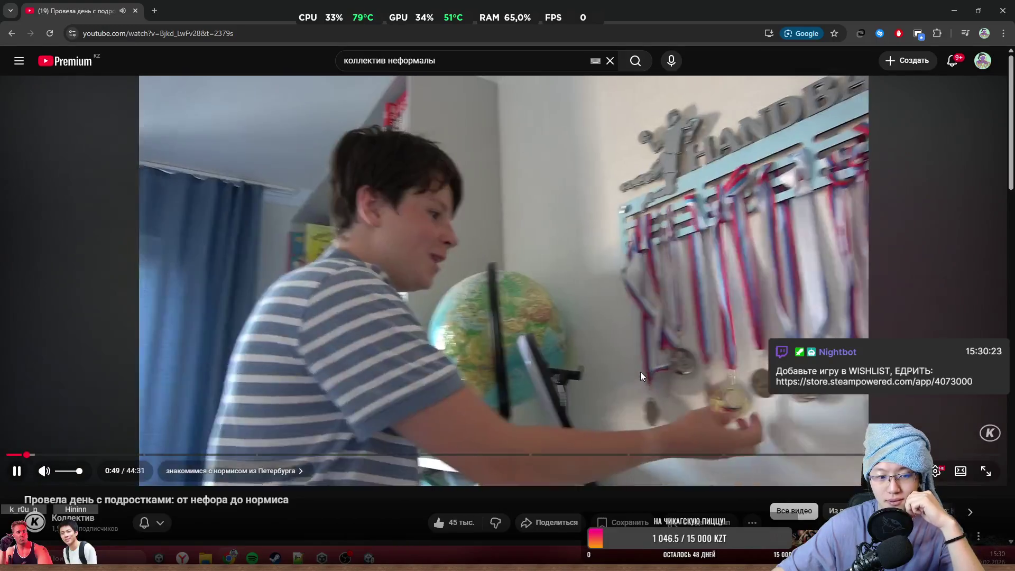
pyautogui.click(632, 372)
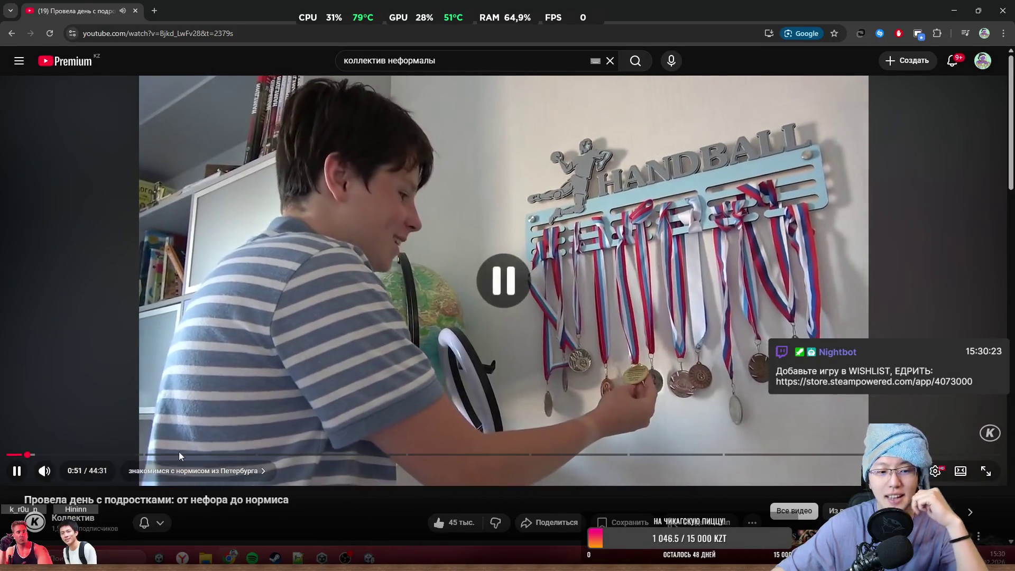
# - Skip ahead to 6:13, then to 11:33 in the football fan chapter, pausing each time
pyautogui.moveTo(180, 455)
pyautogui.mouseDown()
pyautogui.moveTo(144, 450)
pyautogui.moveTo(221, 440)
pyautogui.mouseUp()
pyautogui.rightClick(385, 328)
pyautogui.press('Escape')
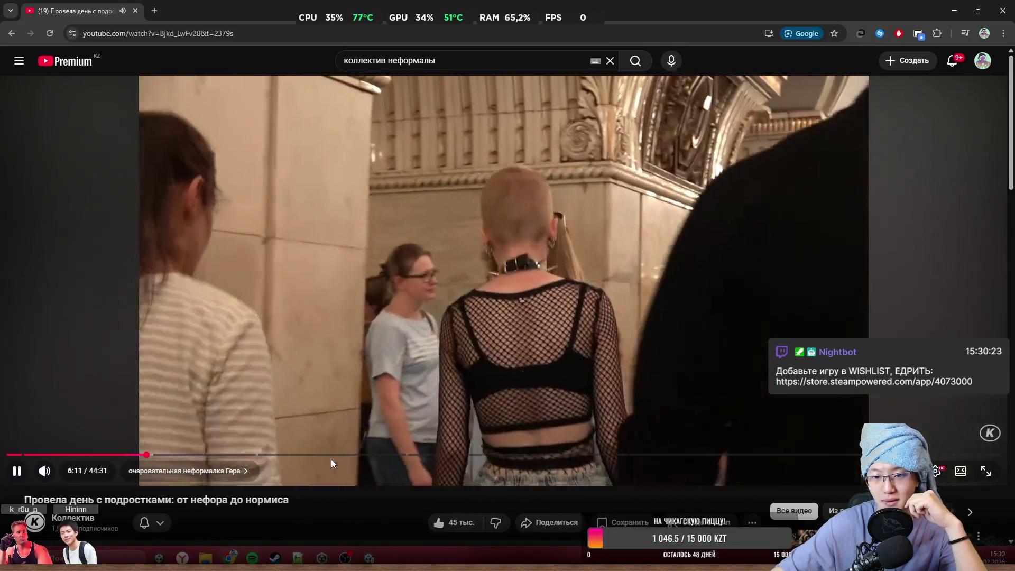
pyautogui.click(513, 316)
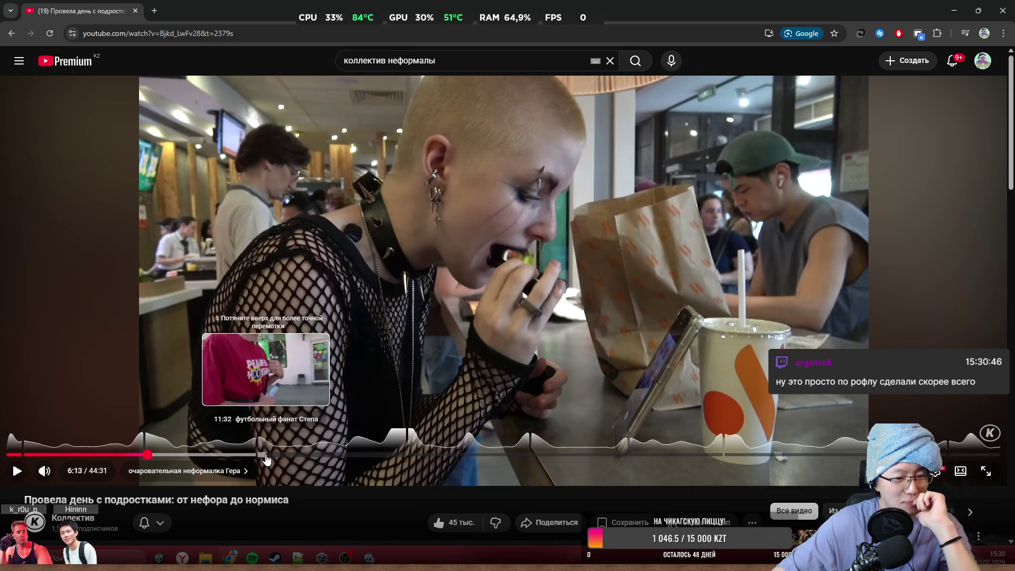
pyautogui.click(264, 455)
pyautogui.click(394, 338)
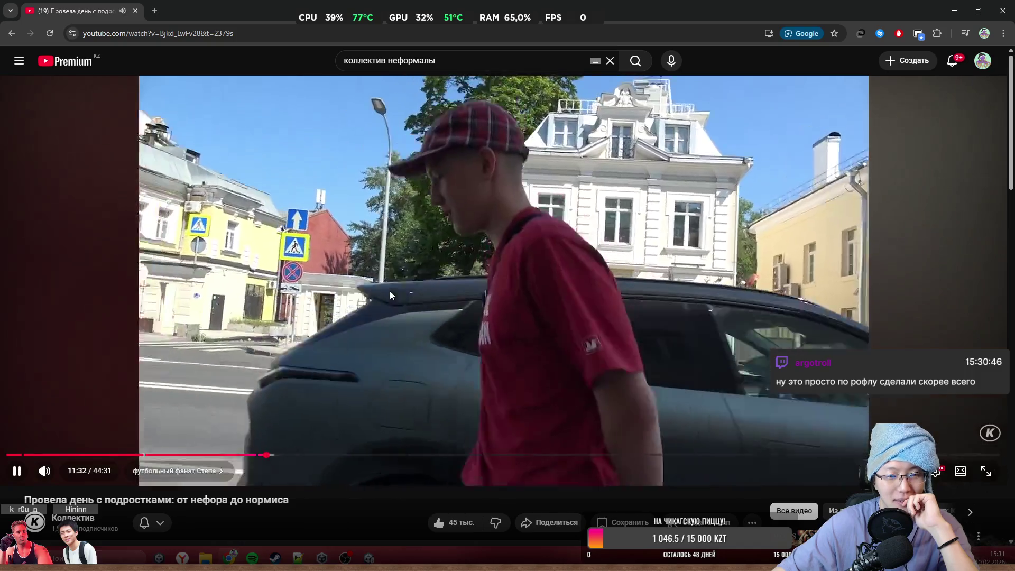
pyautogui.click(392, 295)
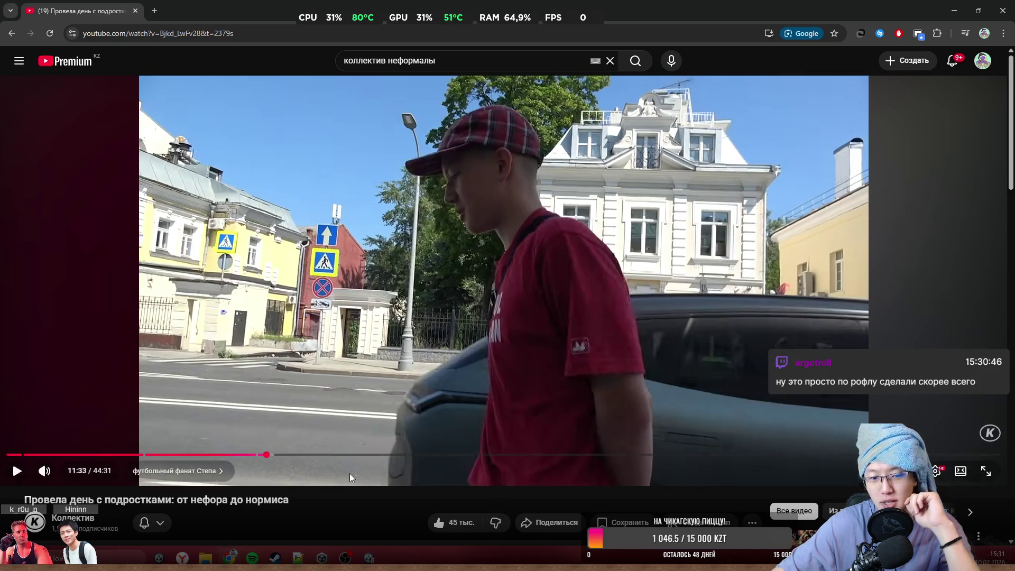
# - Jump to the synagogue chapter, play briefly, and pause at 20:27
pyautogui.rightClick(420, 460)
pyautogui.click(421, 460)
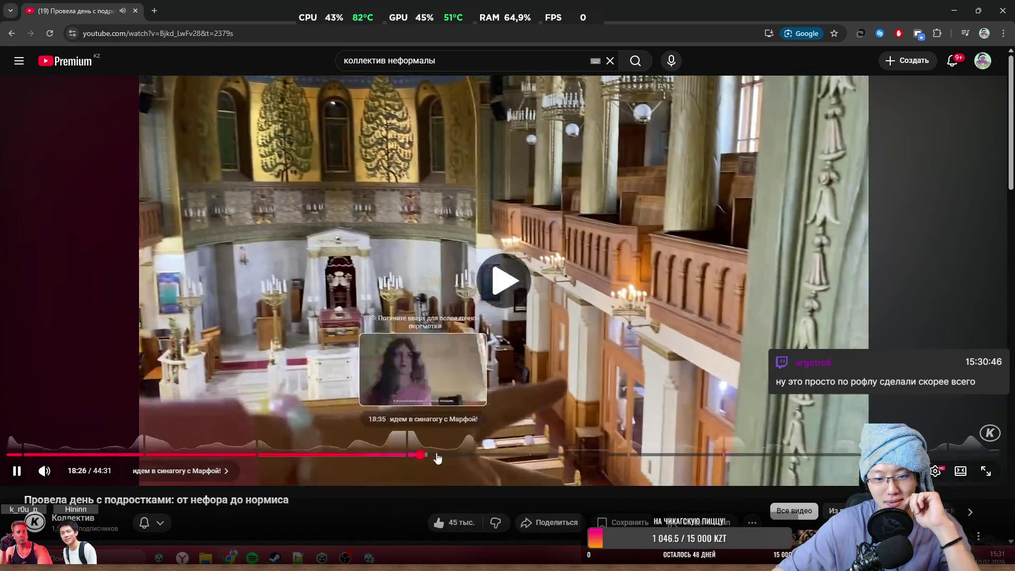
pyautogui.click(443, 460)
pyautogui.press('k')
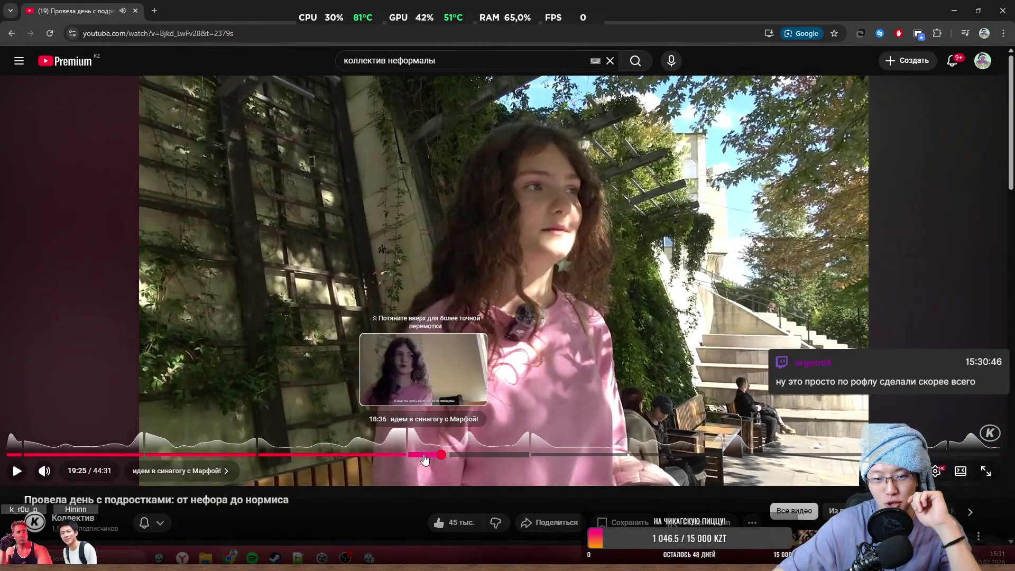
pyautogui.click(465, 456)
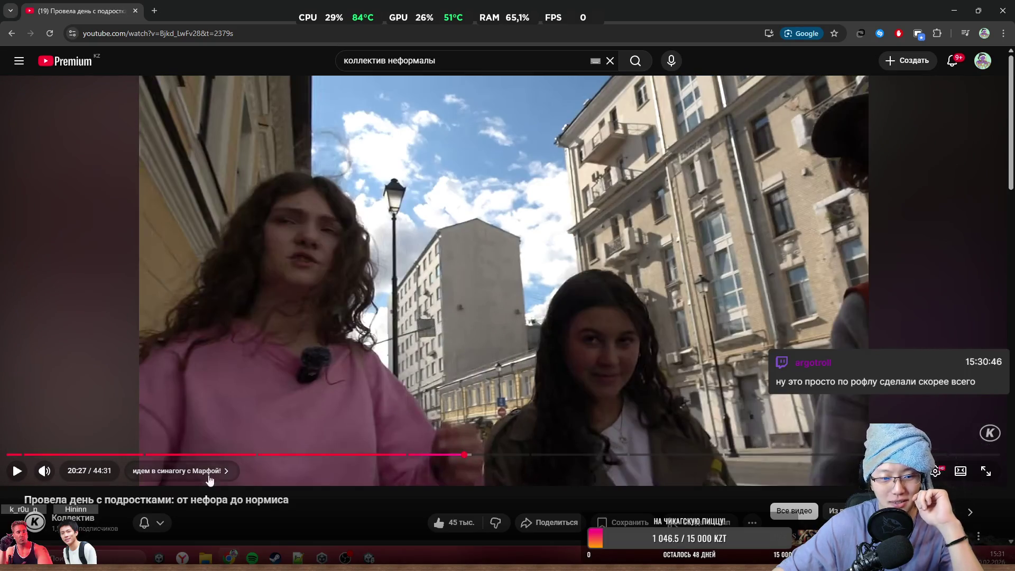
# - Select and deselect part of the video title, then skip ahead to 24:04
pyautogui.moveTo(88, 499); pyautogui.dragTo(197, 500)
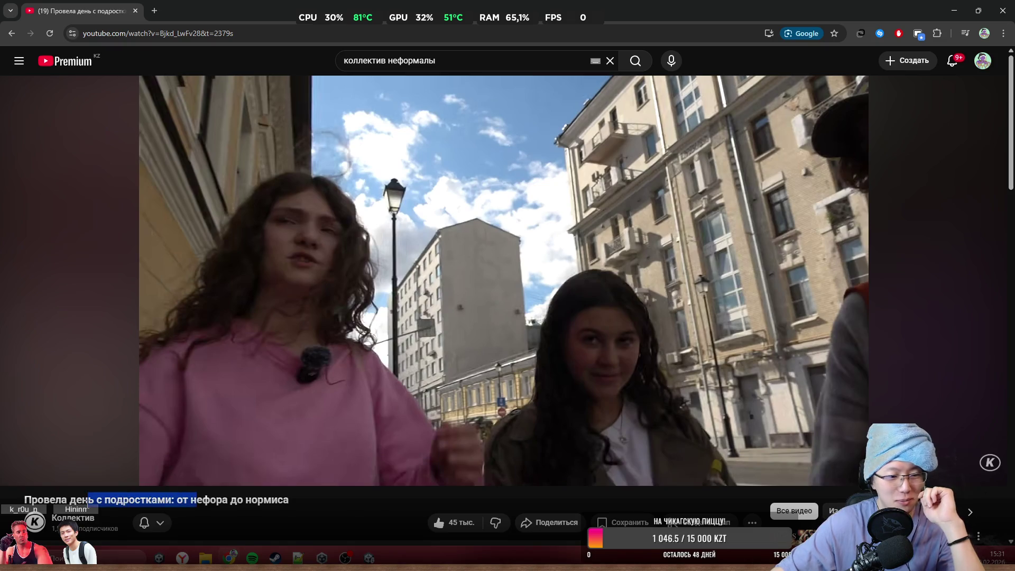
pyautogui.moveTo(105, 499); pyautogui.dragTo(282, 515)
pyautogui.click(298, 492)
pyautogui.rightClick(298, 488)
pyautogui.click(255, 505)
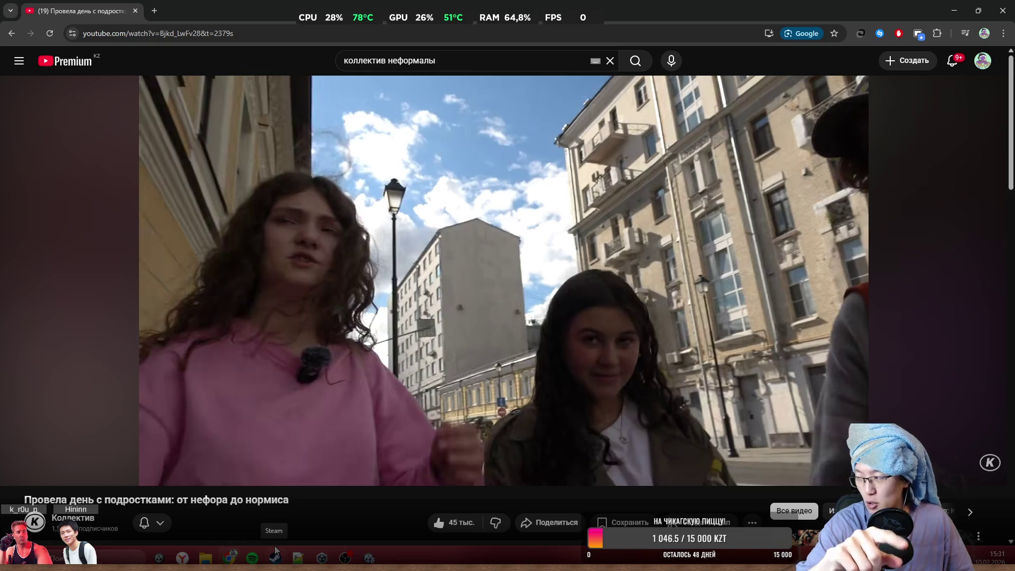
pyautogui.moveTo(550, 455); pyautogui.dragTo(533, 456)
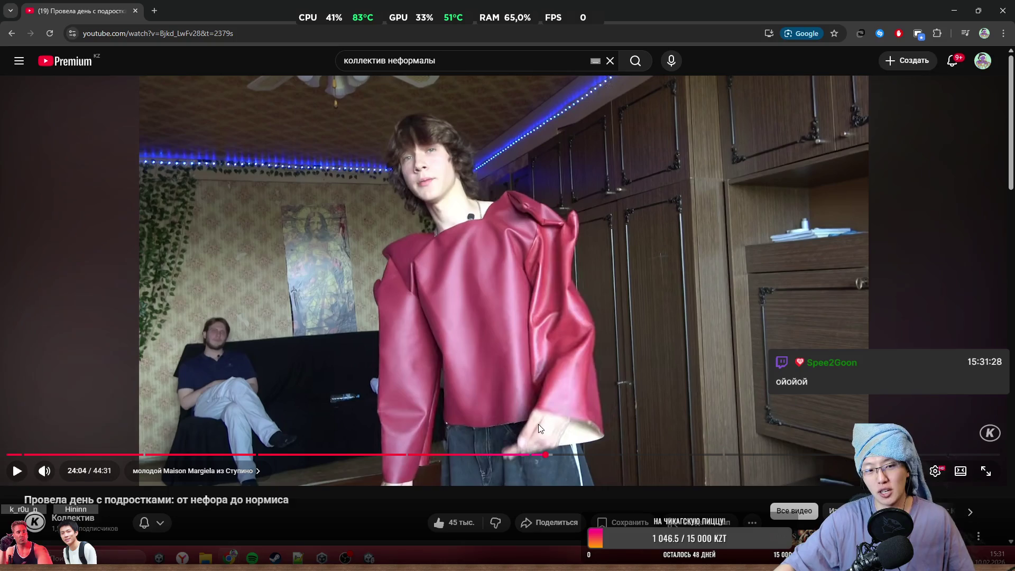
# - Play briefly from 24:04, then skip to 24:27 and pause at 24:30
pyautogui.click(568, 381)
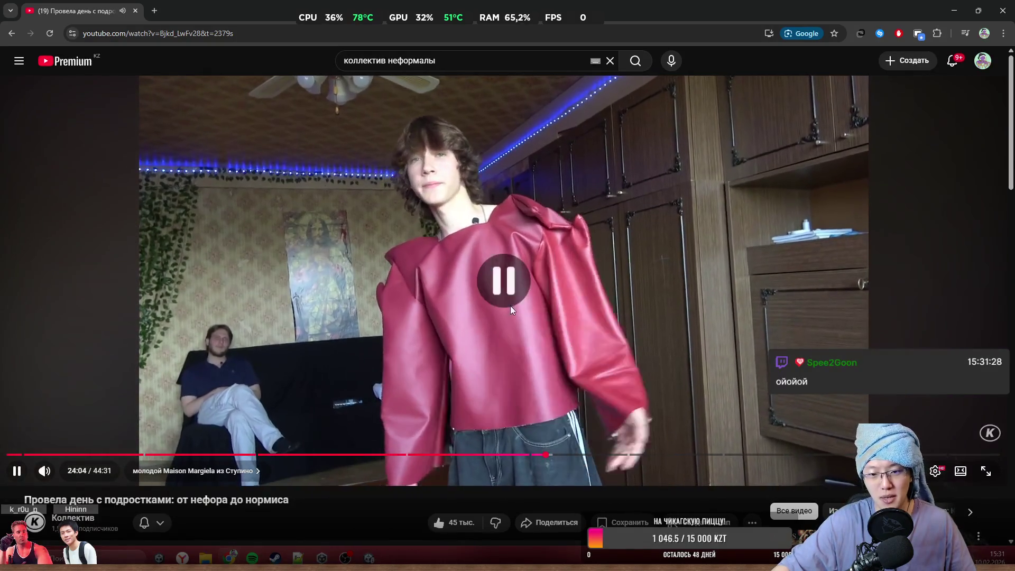
pyautogui.click(510, 305)
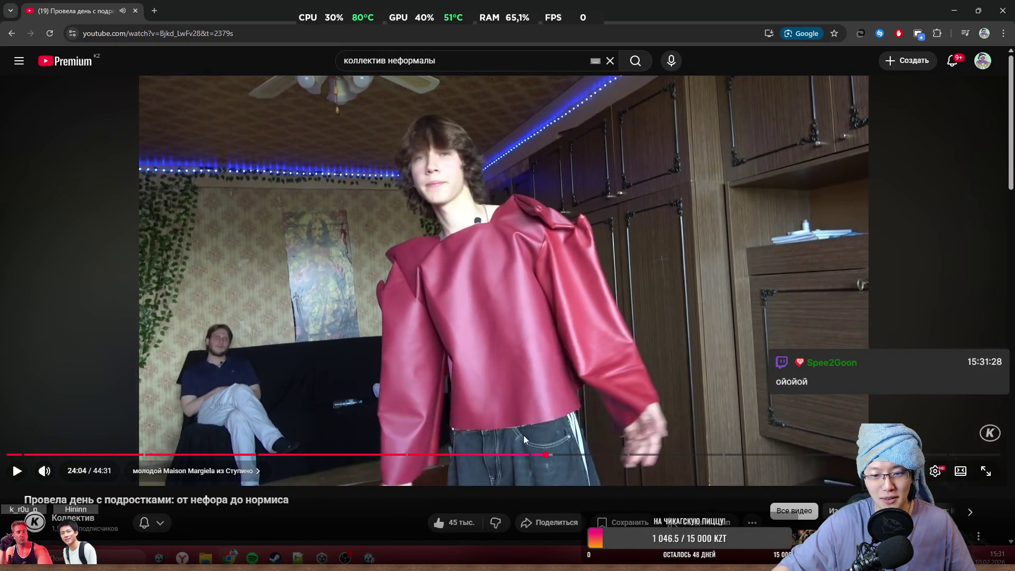
pyautogui.click(626, 377)
pyautogui.click(578, 455)
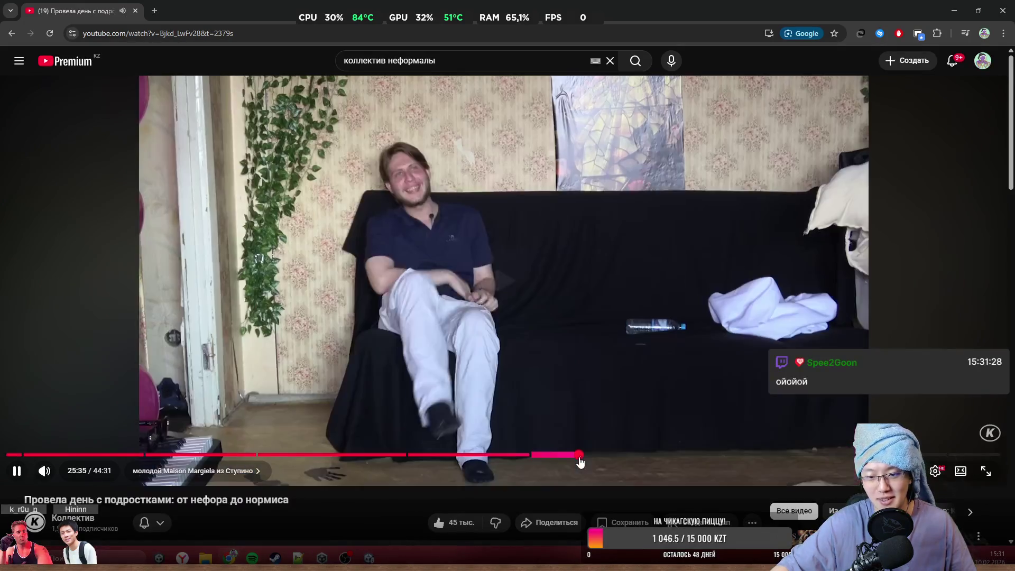
pyautogui.click(560, 456)
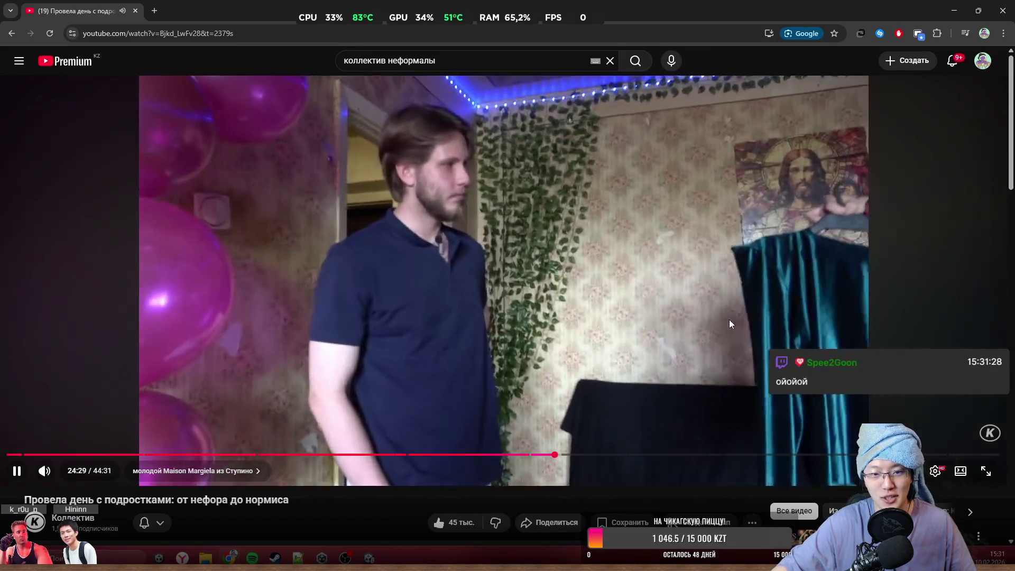
pyautogui.click(744, 263)
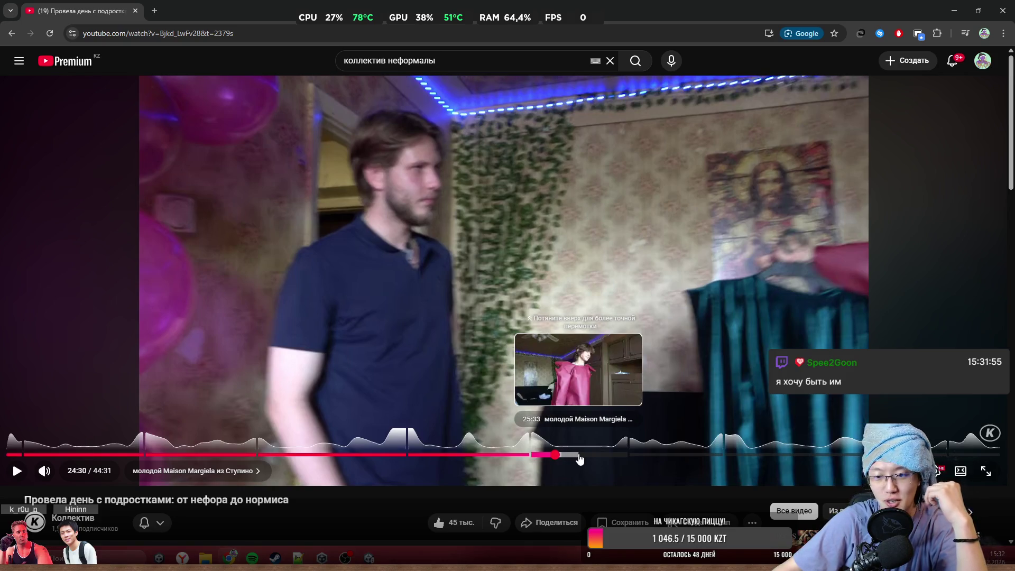
# - Seek ahead through 25:09 to 26:53 on the progress bar
pyautogui.rightClick(580, 459)
pyautogui.click(570, 455)
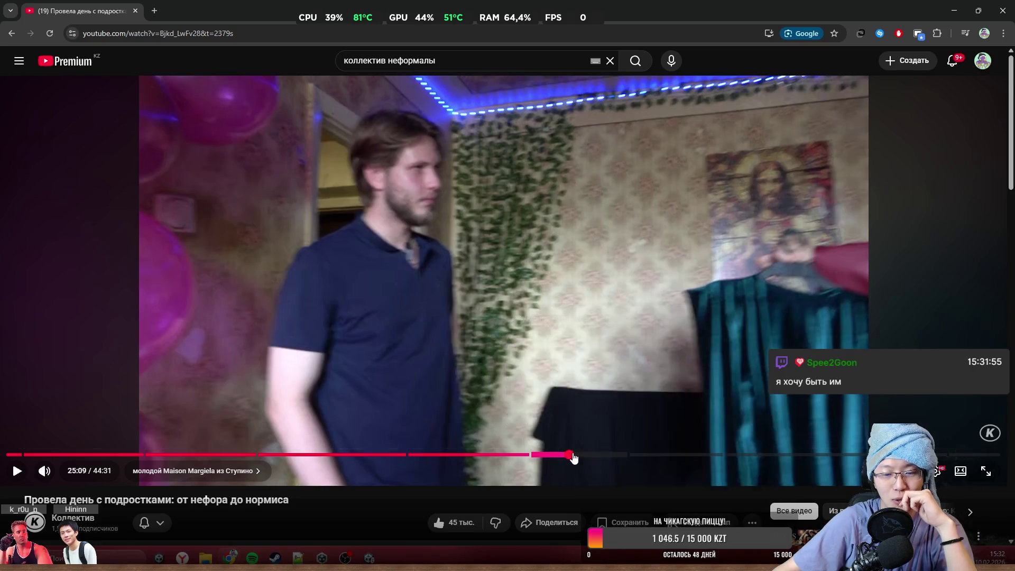
pyautogui.click(585, 455)
pyautogui.click(607, 456)
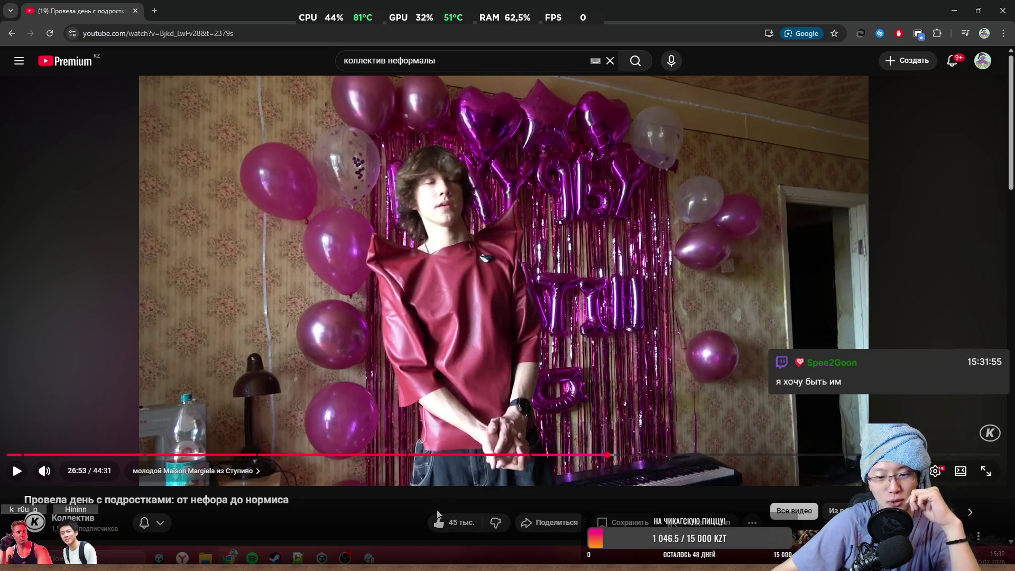
# - Dismiss the browser menu and minimize Chrome to get back to Unity
pyautogui.rightClick(422, 491)
pyautogui.click(467, 436)
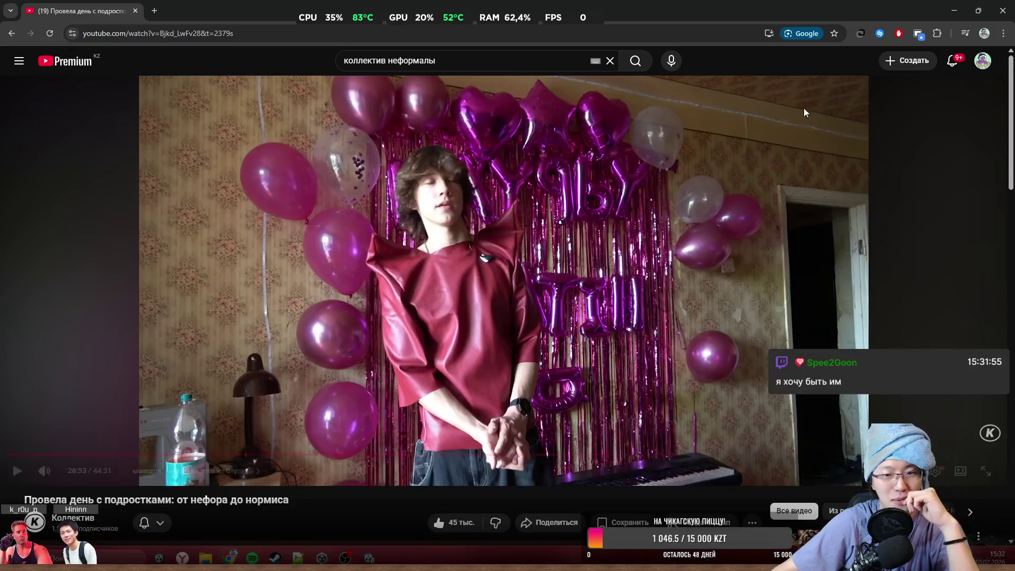
pyautogui.press('super+Down')
pyautogui.press('super+Down')
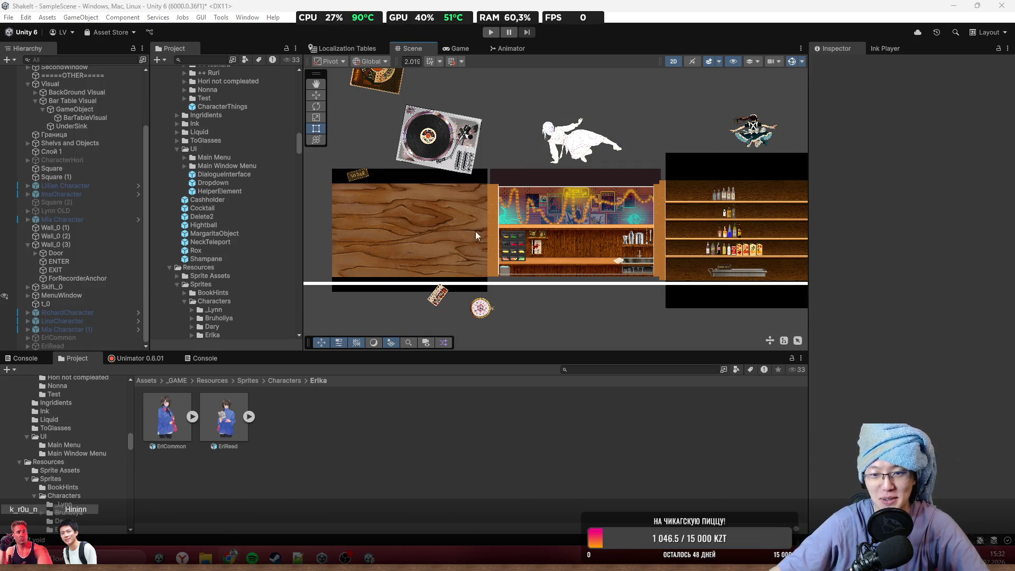
pyautogui.scroll(5, 571, 234)
pyautogui.scroll(-10, 621, 233)
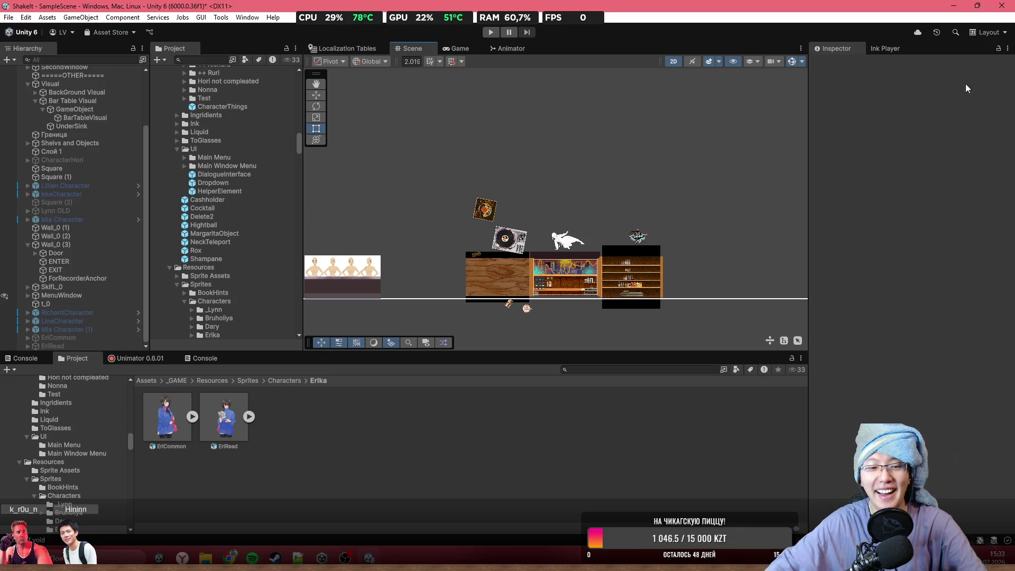
# - Zoom in on the bar counter and pan across the neon-lit bottle shelves
pyautogui.scroll(4, 583, 329)
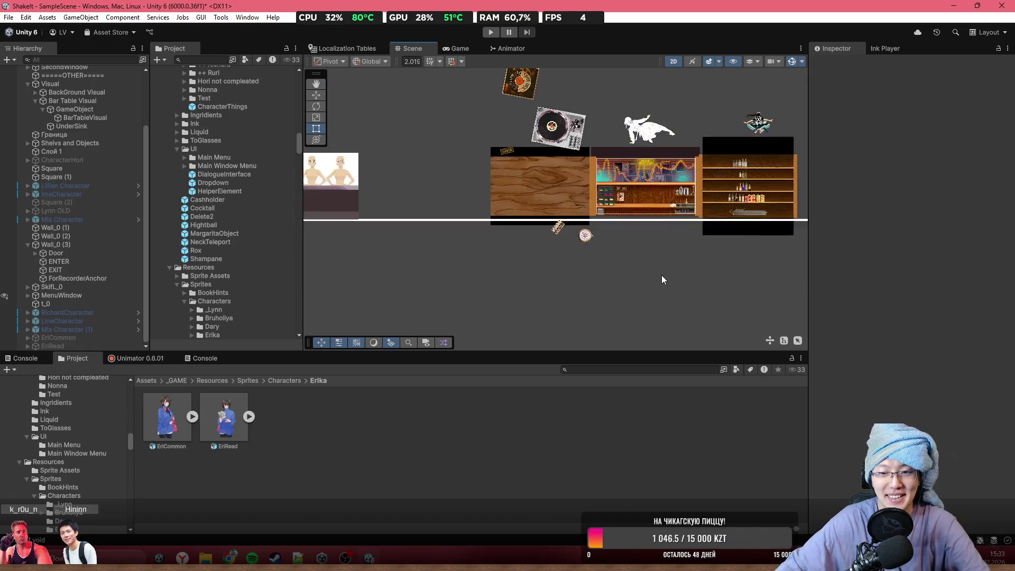
pyautogui.scroll(5, 618, 226)
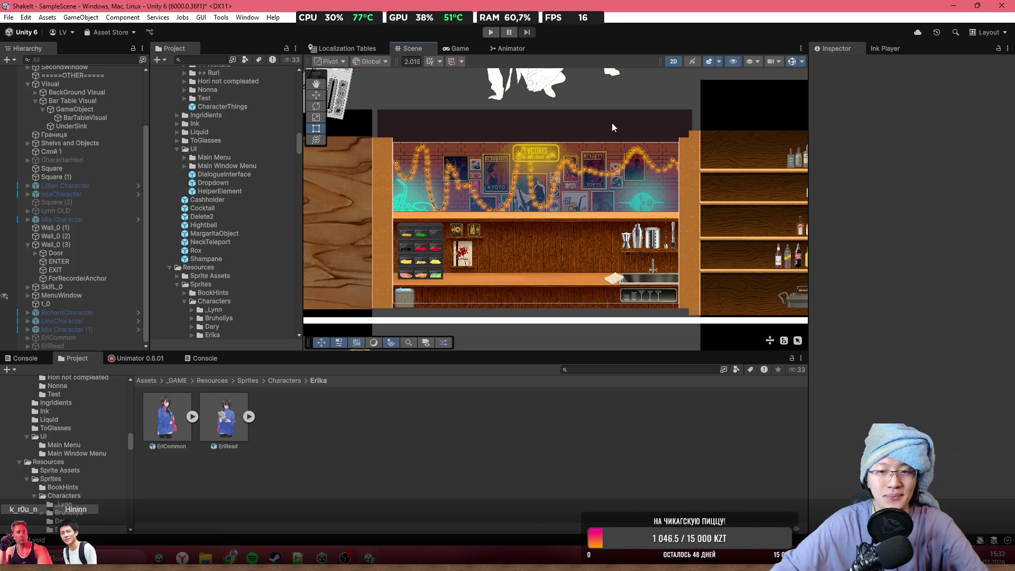
pyautogui.scroll(3, 508, 215)
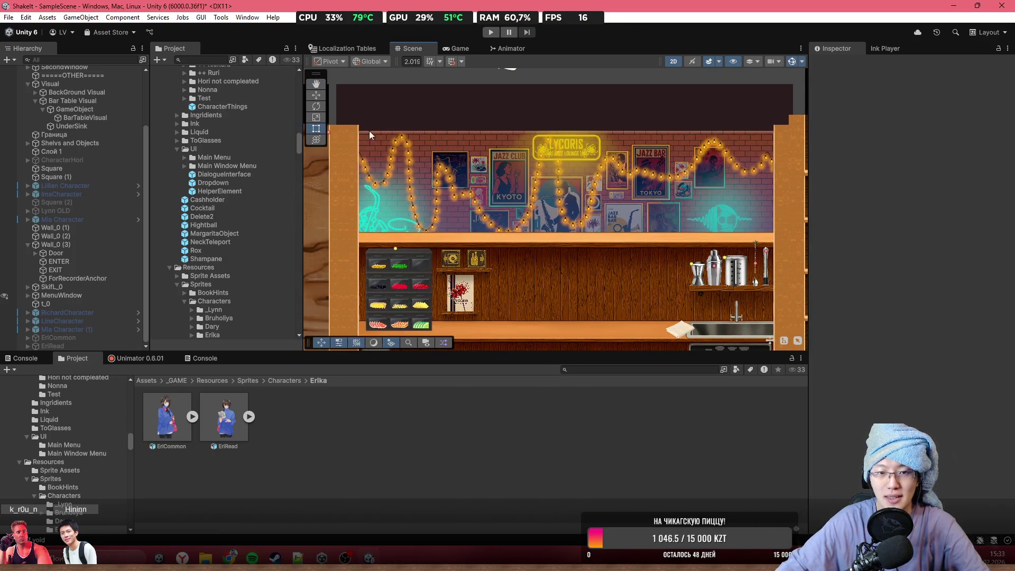
pyautogui.scroll(-5, 455, 174)
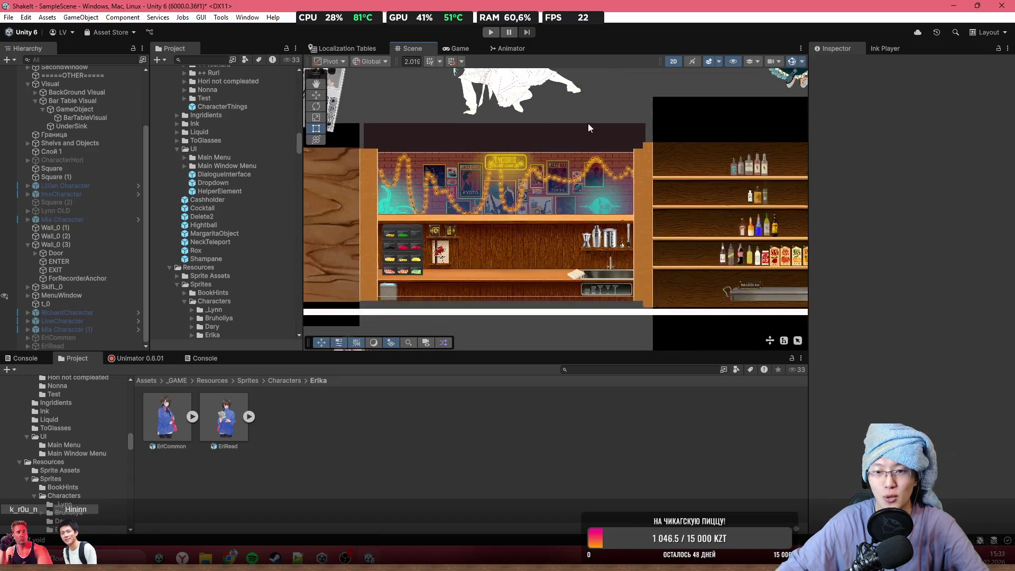
pyautogui.scroll(-6, 559, 168)
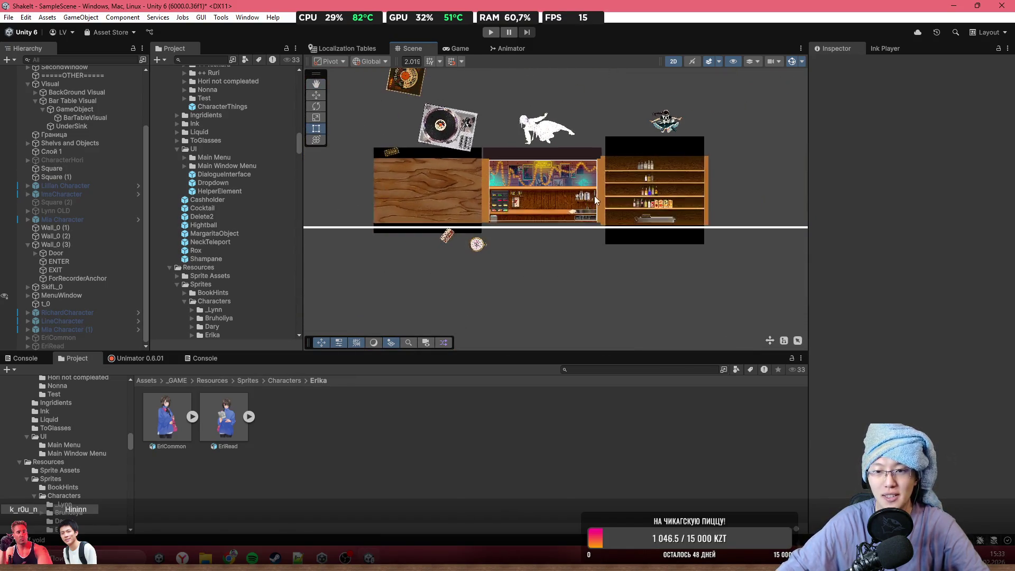
pyautogui.scroll(3, 79, 132)
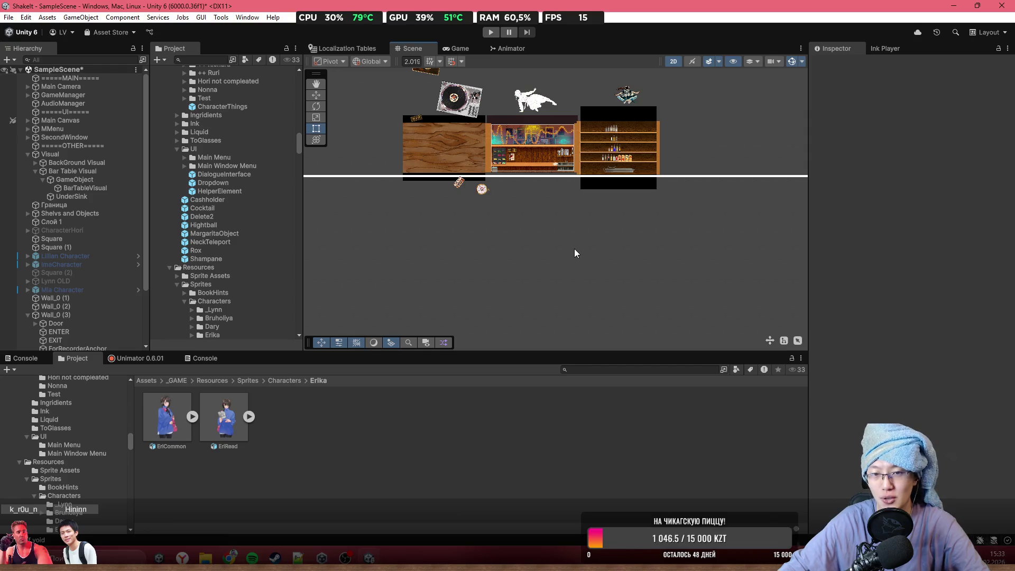
pyautogui.scroll(3, 550, 190)
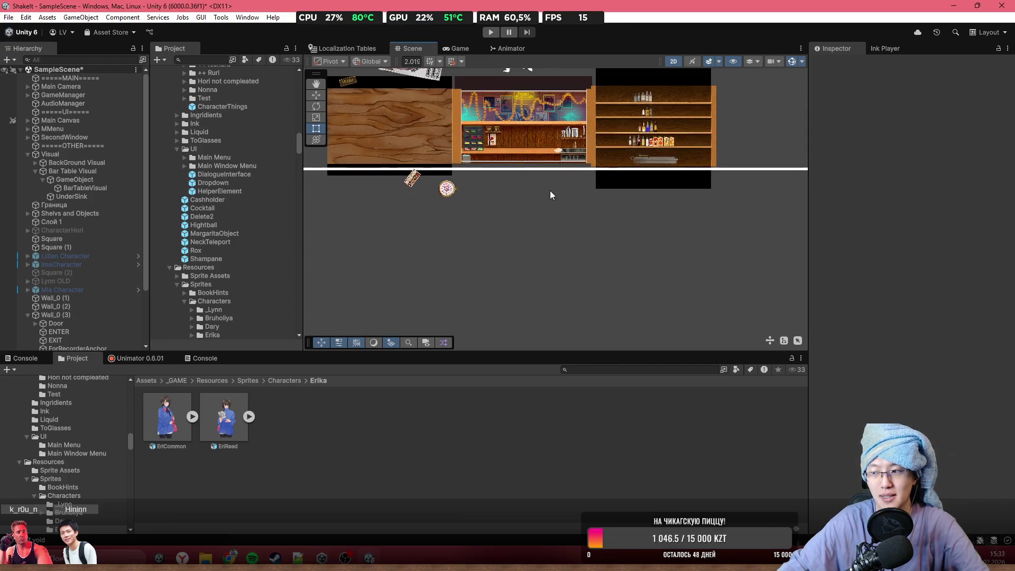
pyautogui.scroll(5, 541, 214)
pyautogui.scroll(-4, 484, 265)
pyautogui.scroll(5, 518, 225)
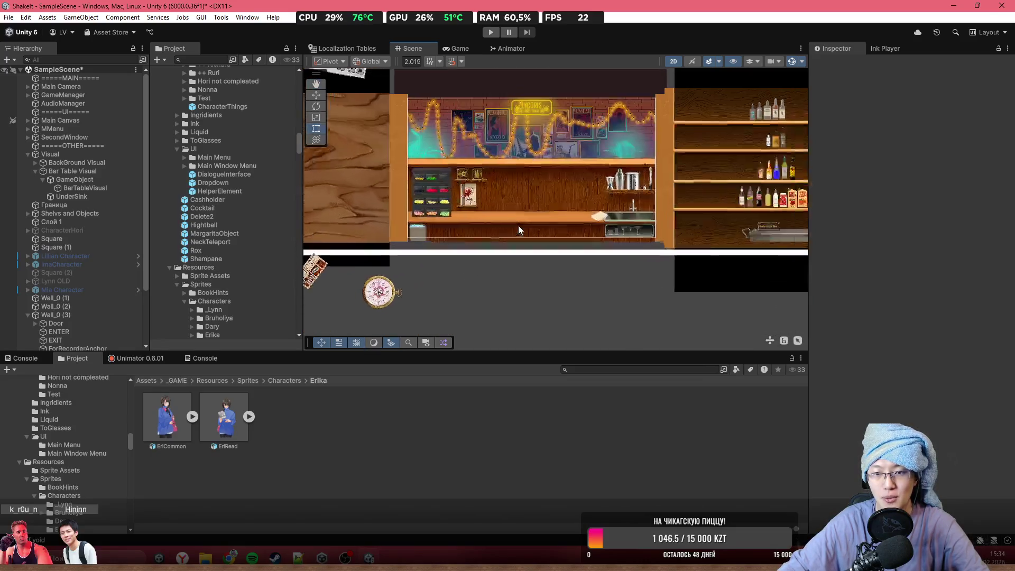
pyautogui.scroll(3, 518, 225)
pyautogui.scroll(-4, 573, 304)
pyautogui.scroll(4, 578, 300)
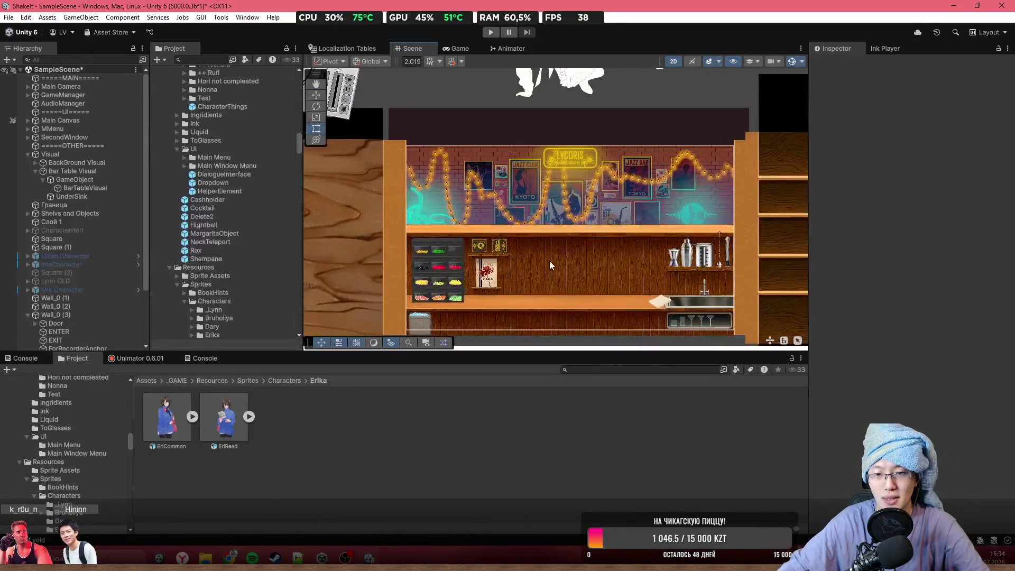
pyautogui.scroll(4, 552, 261)
pyautogui.moveTo(586, 250); pyautogui.dragTo(615, 257)
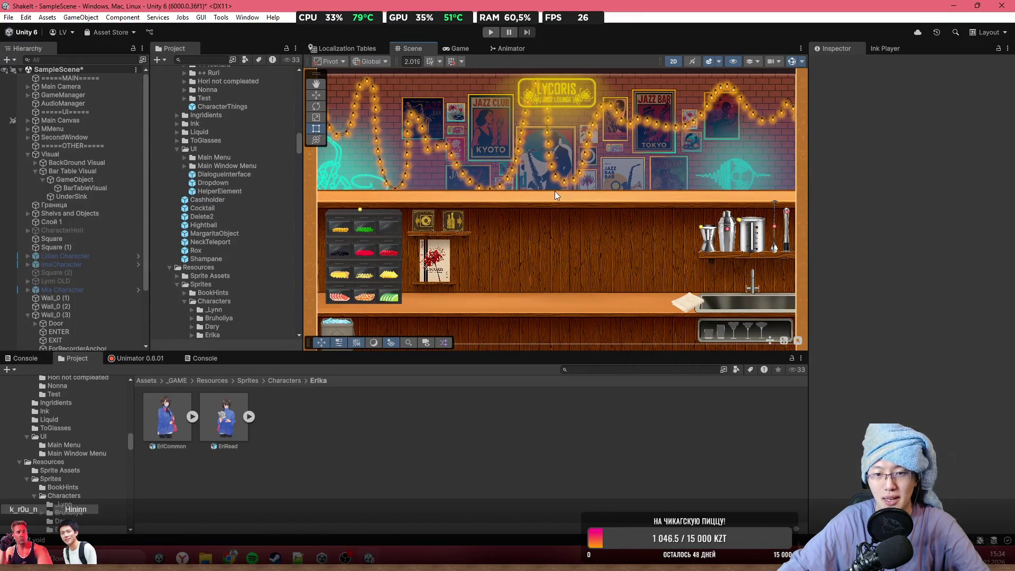
pyautogui.scroll(-1, 500, 258)
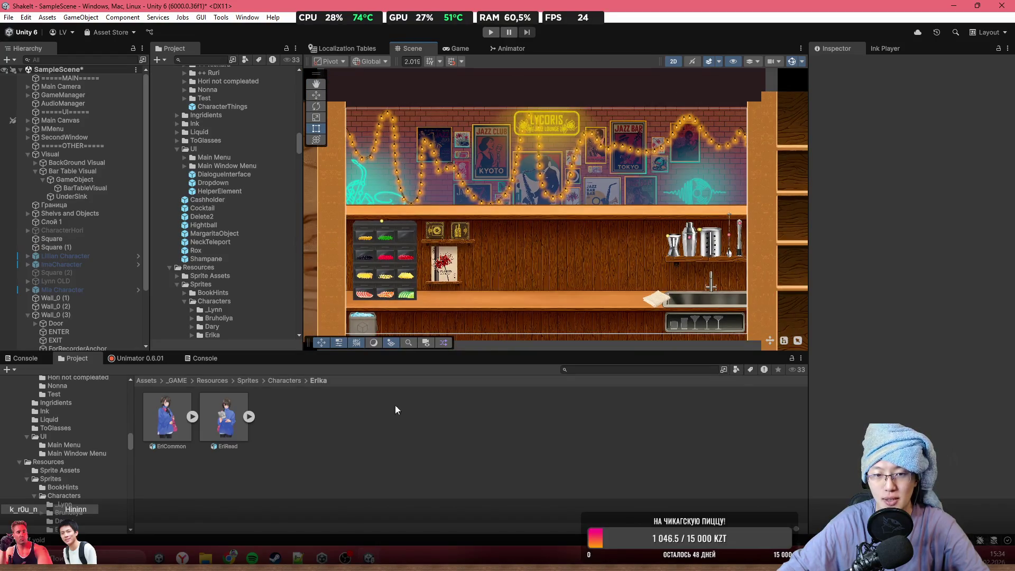
pyautogui.click(453, 48)
pyautogui.click(417, 48)
pyautogui.scroll(-2, 561, 252)
pyautogui.scroll(3, 555, 243)
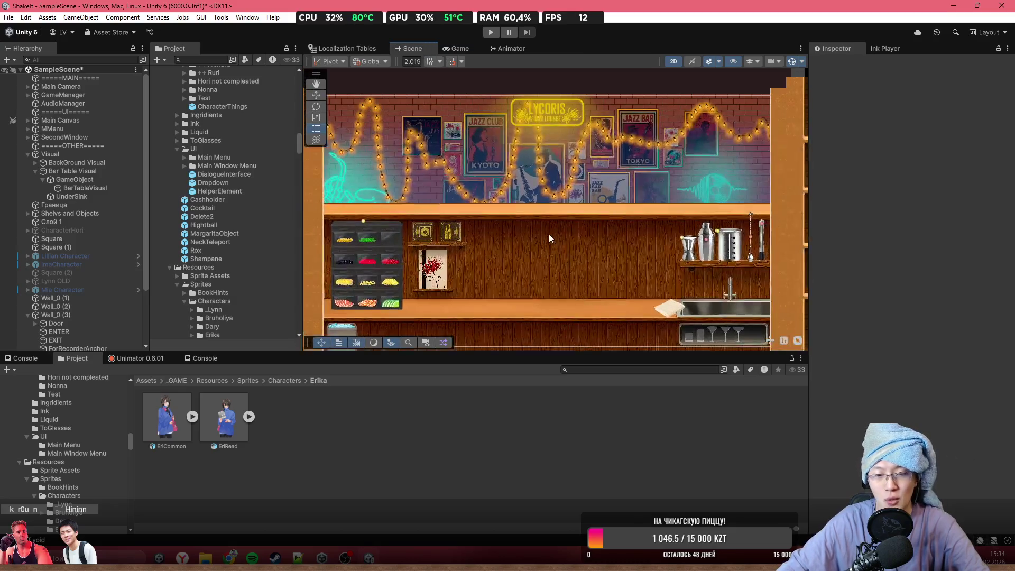
pyautogui.scroll(-6, 553, 238)
pyautogui.scroll(3, 547, 256)
pyautogui.scroll(-5, 589, 189)
pyautogui.scroll(-4, 589, 189)
pyautogui.moveTo(498, 171); pyautogui.dragTo(625, 213)
pyautogui.scroll(6, 598, 168)
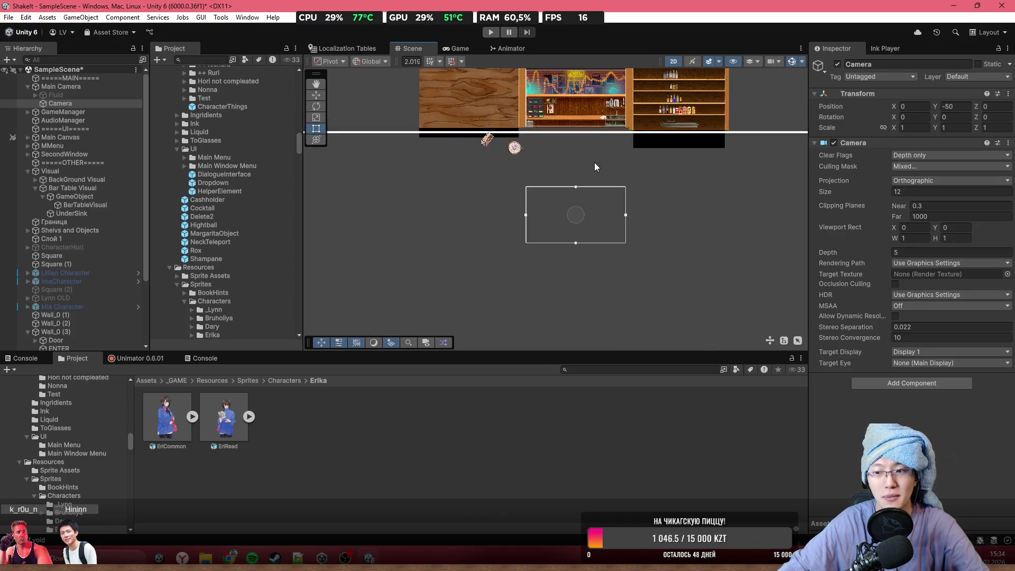
pyautogui.scroll(2, 588, 182)
pyautogui.moveTo(587, 181); pyautogui.dragTo(548, 255)
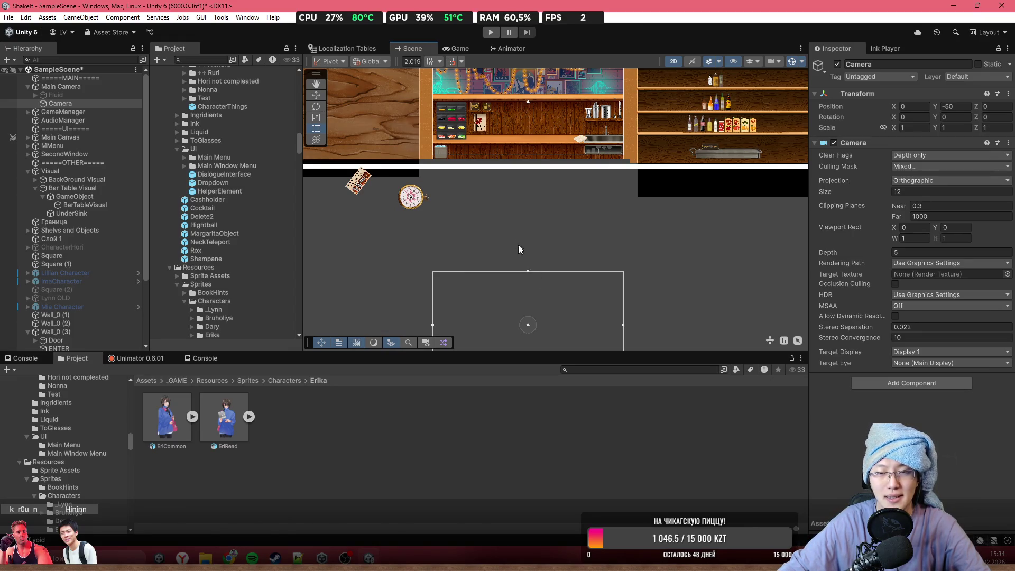
pyautogui.moveTo(591, 195)
pyautogui.mouseDown()
pyautogui.moveTo(593, 162)
pyautogui.moveTo(578, 172)
pyautogui.mouseUp()
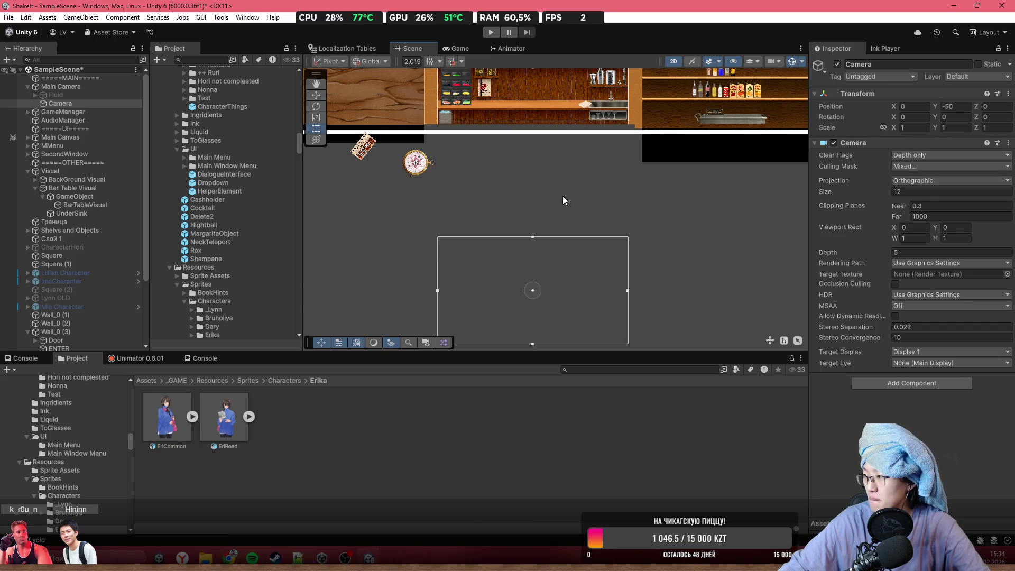
pyautogui.scroll(5, 541, 114)
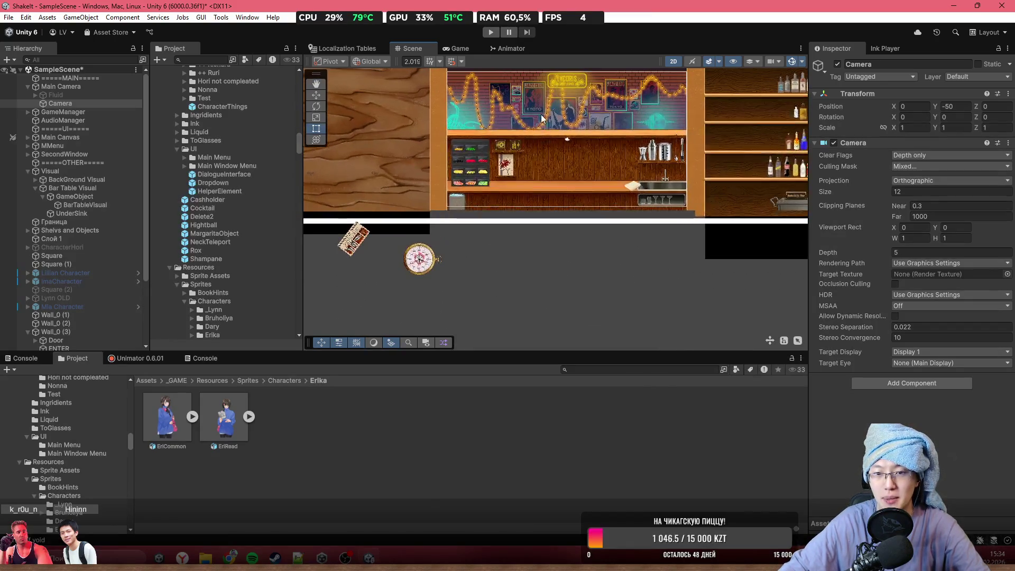
pyautogui.scroll(3, 503, 151)
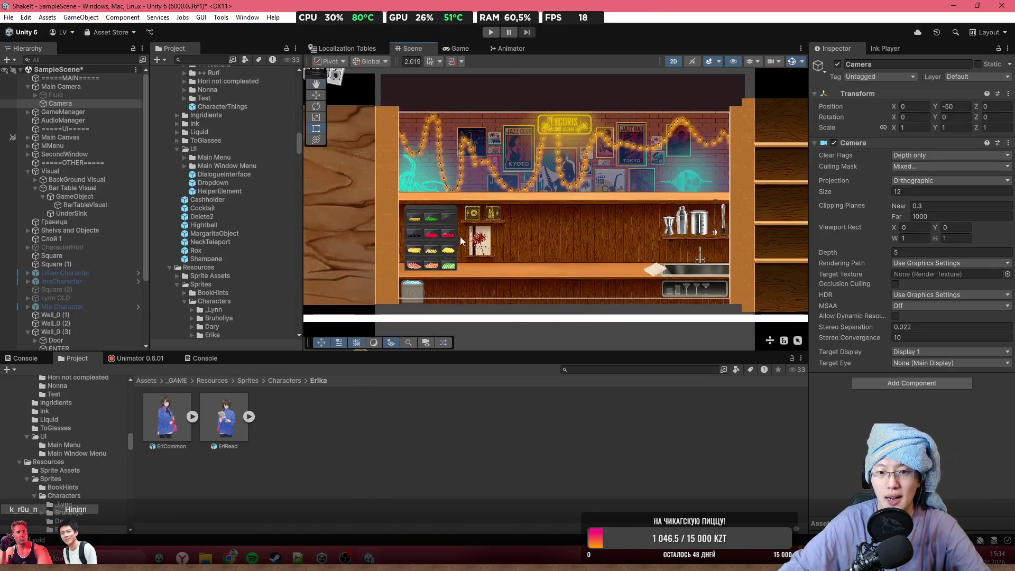
pyautogui.scroll(2, 595, 227)
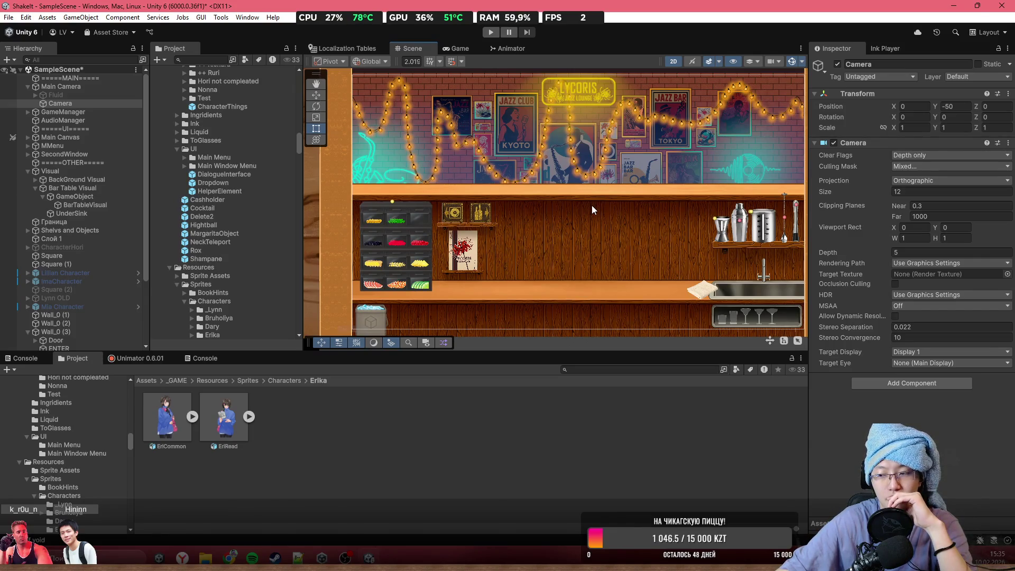
pyautogui.scroll(1, 593, 205)
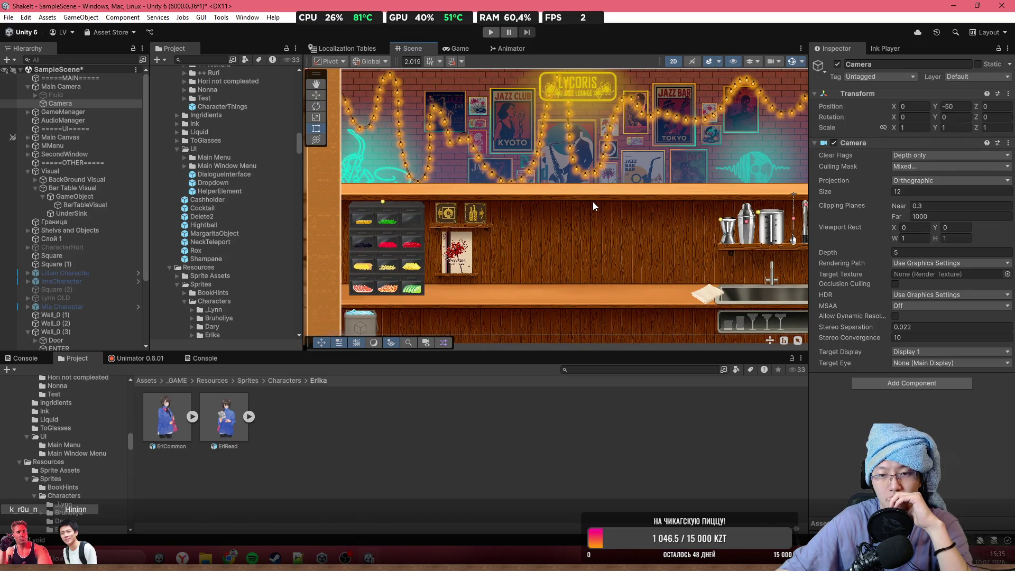
pyautogui.scroll(-1, 676, 287)
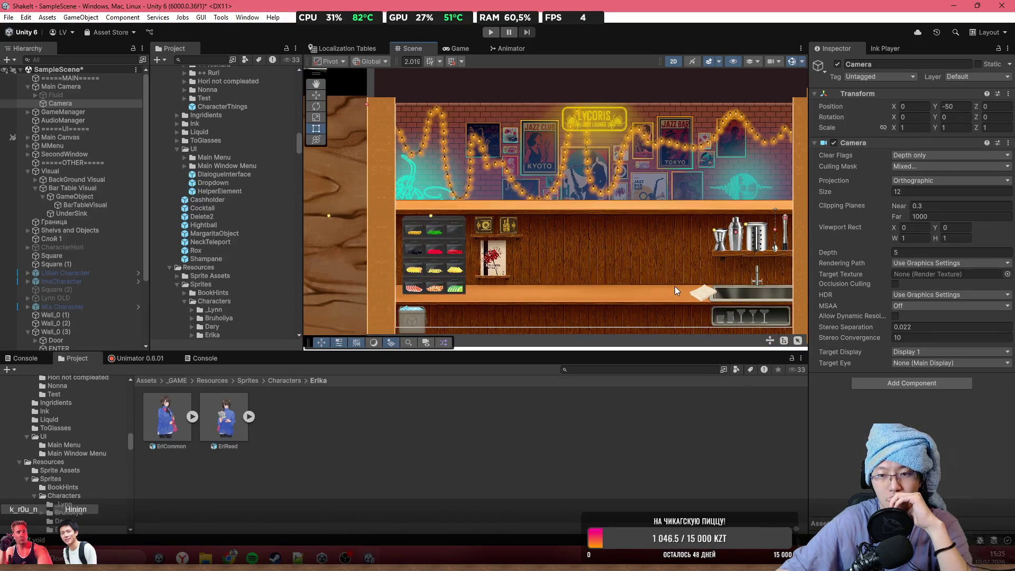
pyautogui.hscroll(2, 675, 287)
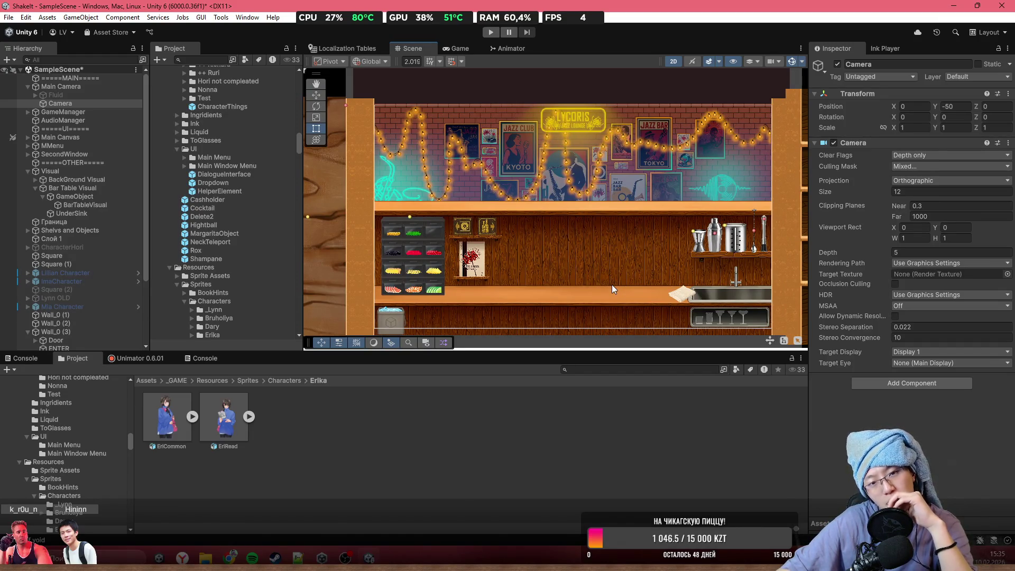
pyautogui.scroll(-3, 611, 284)
pyautogui.scroll(-6, 548, 267)
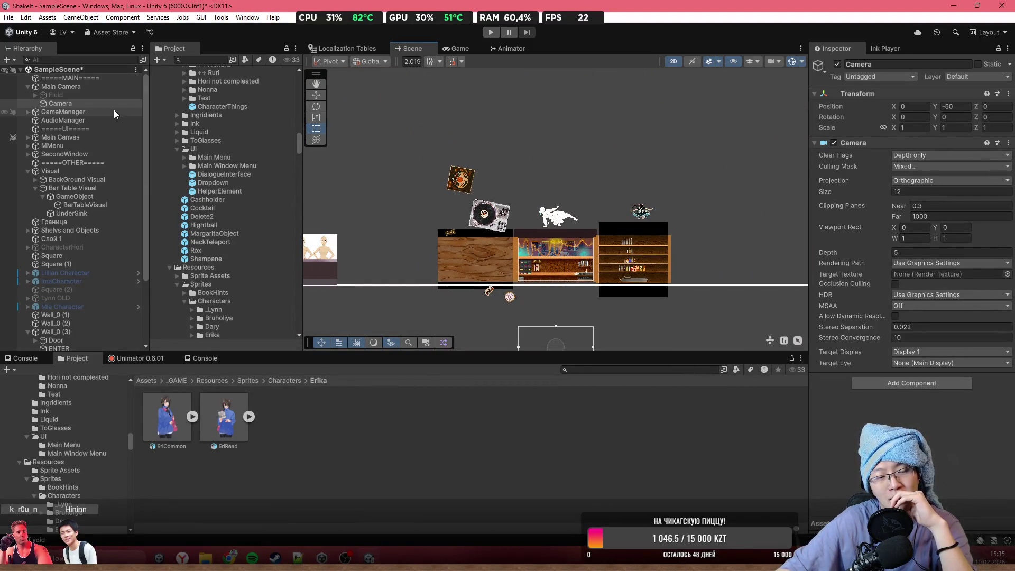
pyautogui.scroll(3, 553, 270)
pyautogui.moveTo(553, 272); pyautogui.dragTo(548, 184)
pyautogui.scroll(2, 540, 221)
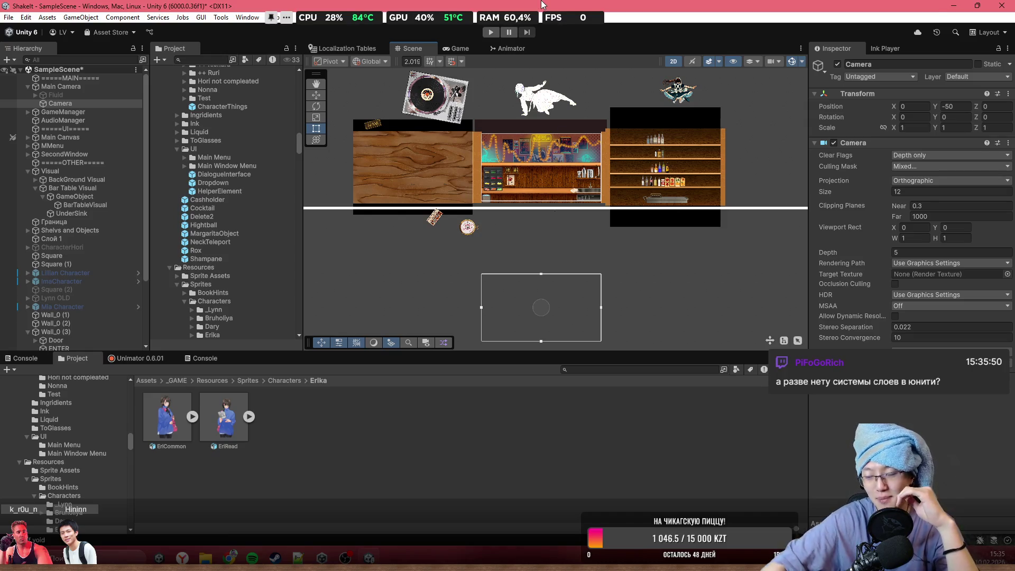
pyautogui.scroll(4, 521, 149)
pyautogui.scroll(4, 542, 197)
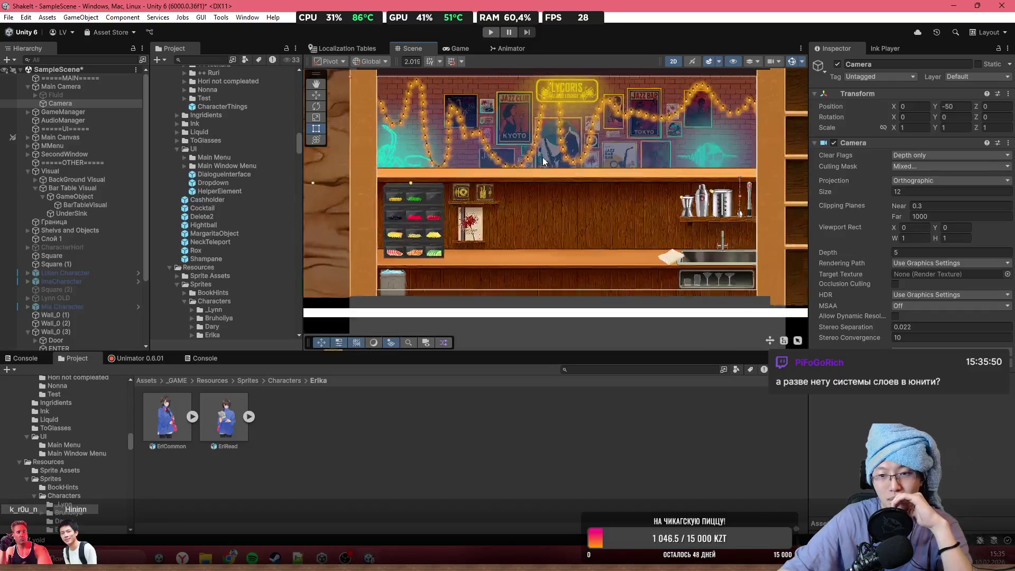
pyautogui.scroll(2, 507, 188)
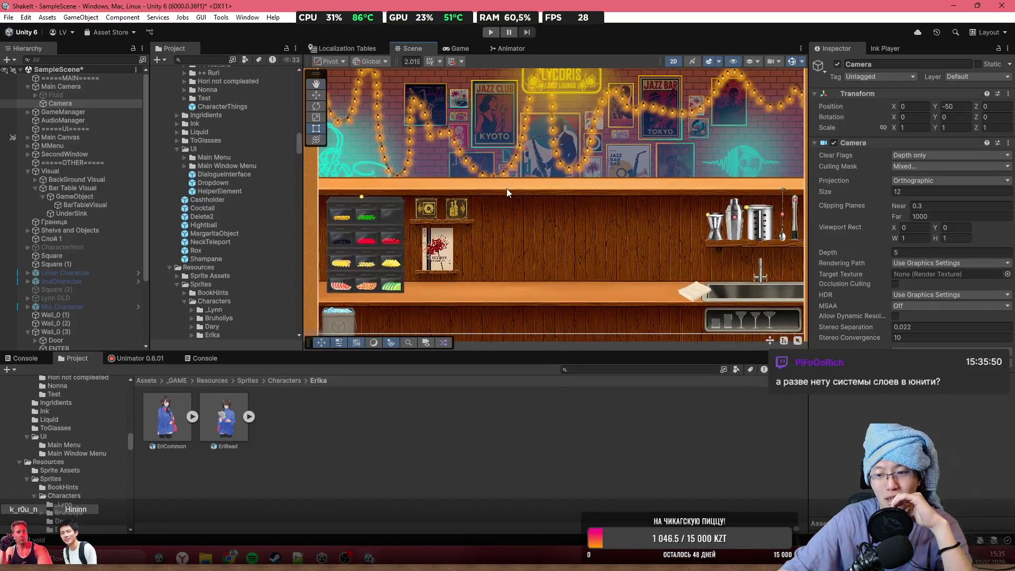
pyautogui.moveTo(504, 189); pyautogui.dragTo(524, 188)
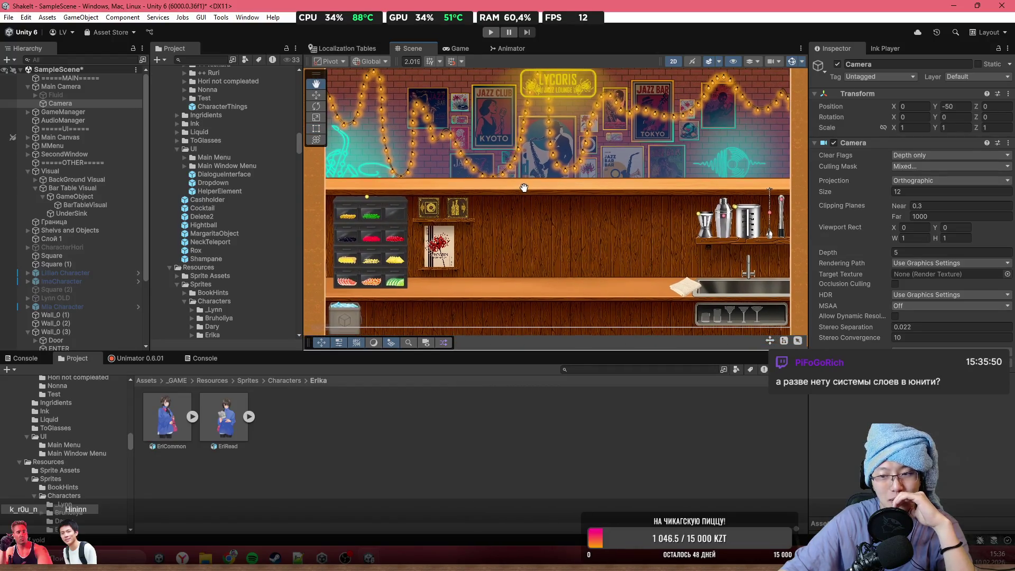
pyautogui.scroll(1, 520, 183)
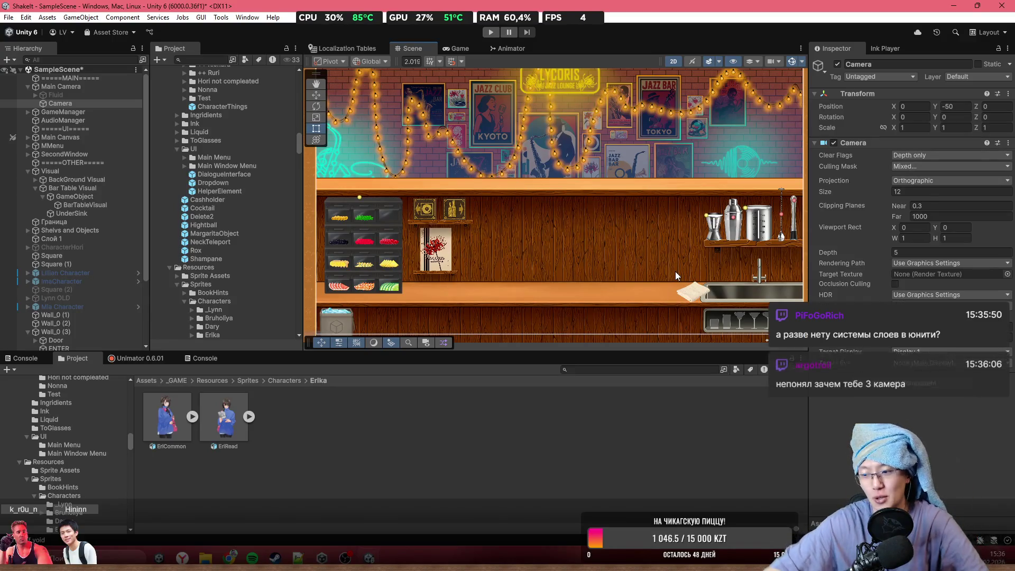
pyautogui.scroll(-4, 535, 304)
pyautogui.scroll(-2, 576, 240)
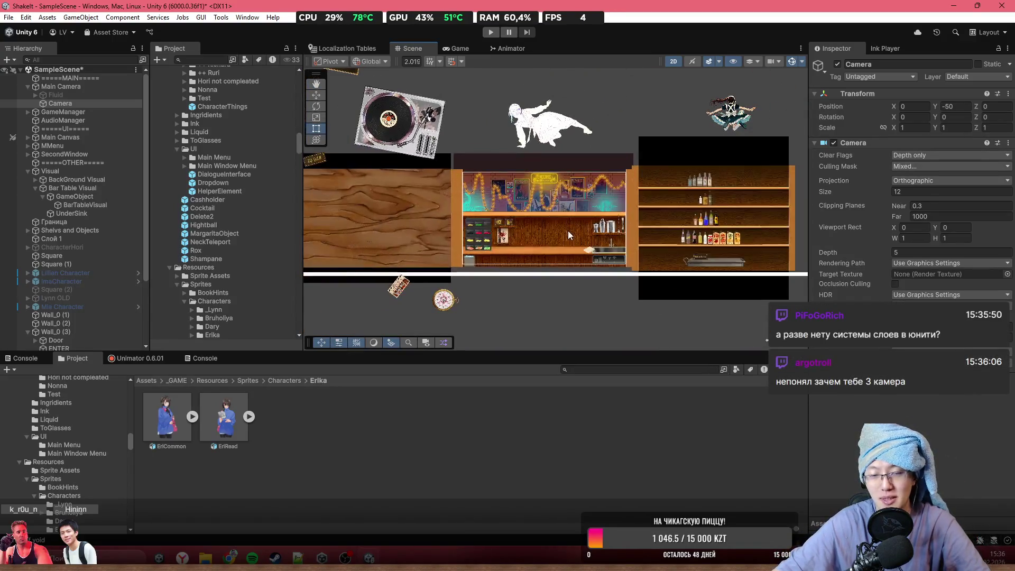
pyautogui.scroll(-5, 594, 198)
pyautogui.click(106, 103)
pyautogui.scroll(6, 553, 230)
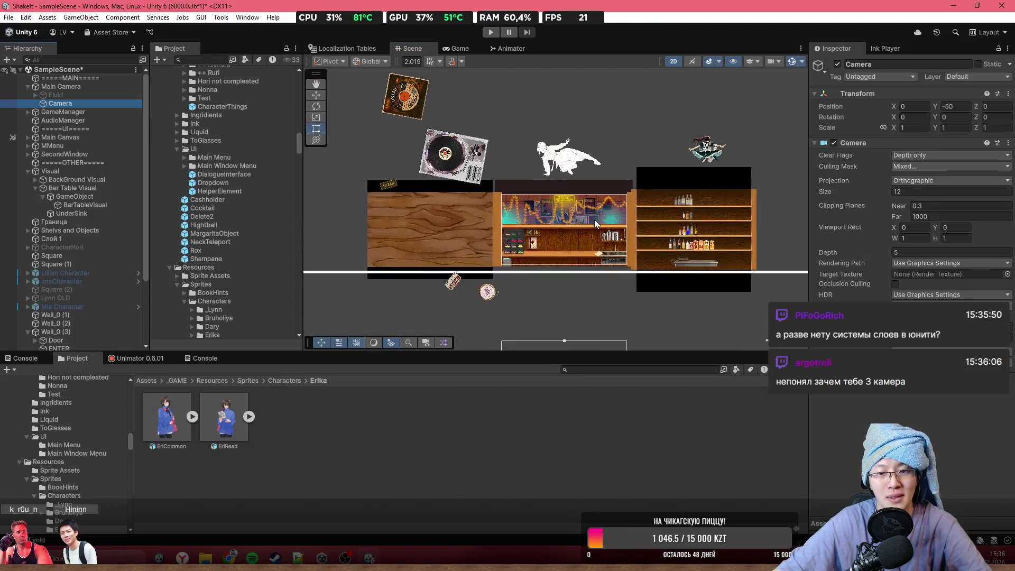
pyautogui.scroll(1, 491, 263)
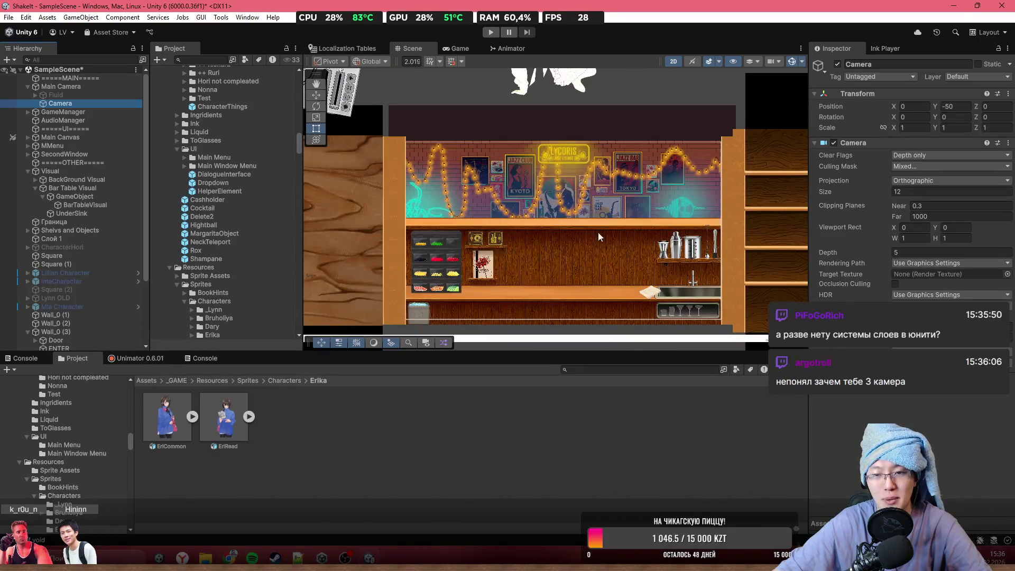
pyautogui.scroll(-4, 528, 201)
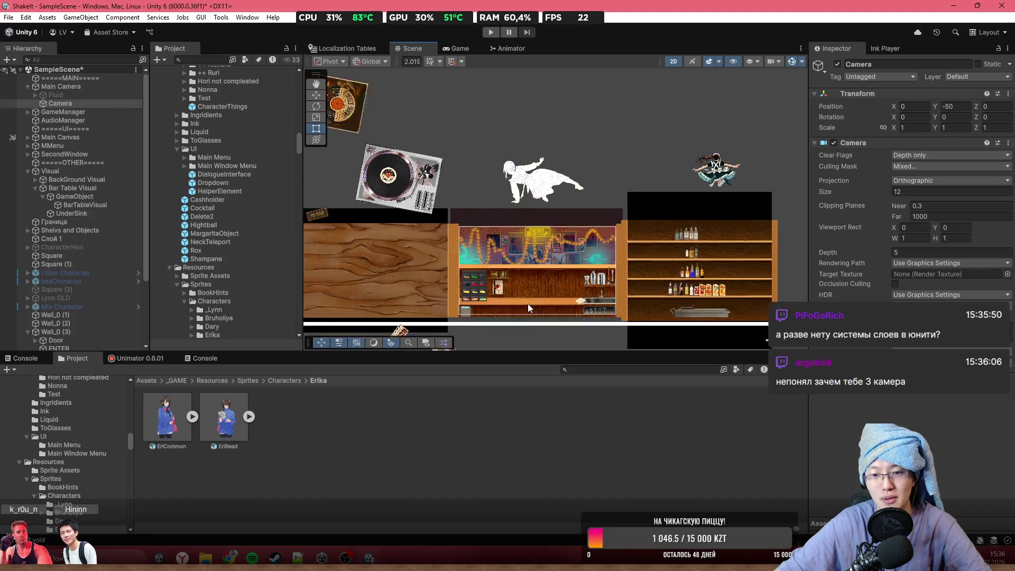
pyautogui.scroll(-3, 528, 303)
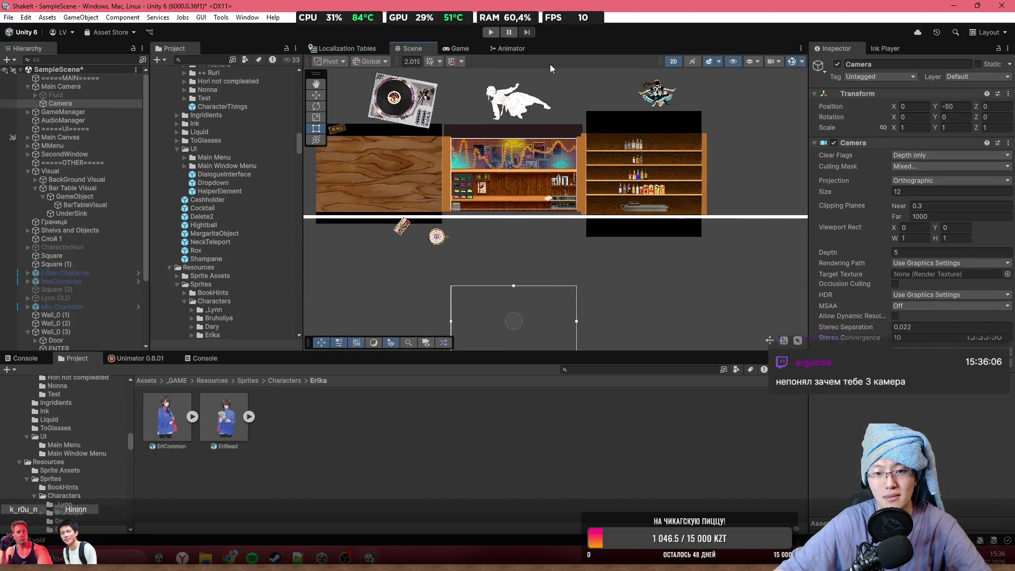
pyautogui.scroll(-2, 626, 271)
# - Duplicate the Camera and set the copy's Position Y to 50
pyautogui.hotkey('ctrl', 'd')
pyautogui.click(947, 106)
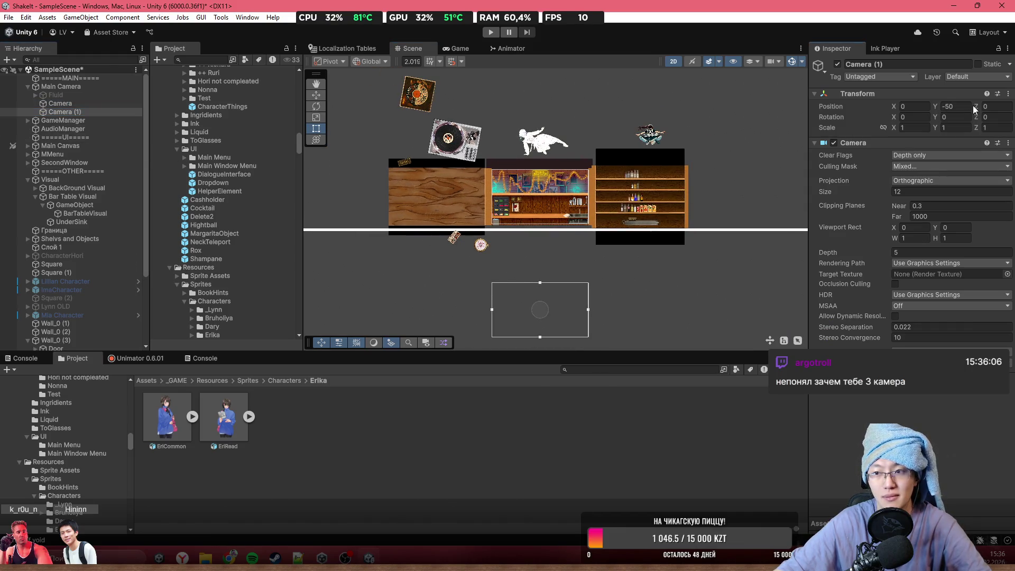
pyautogui.write('50')
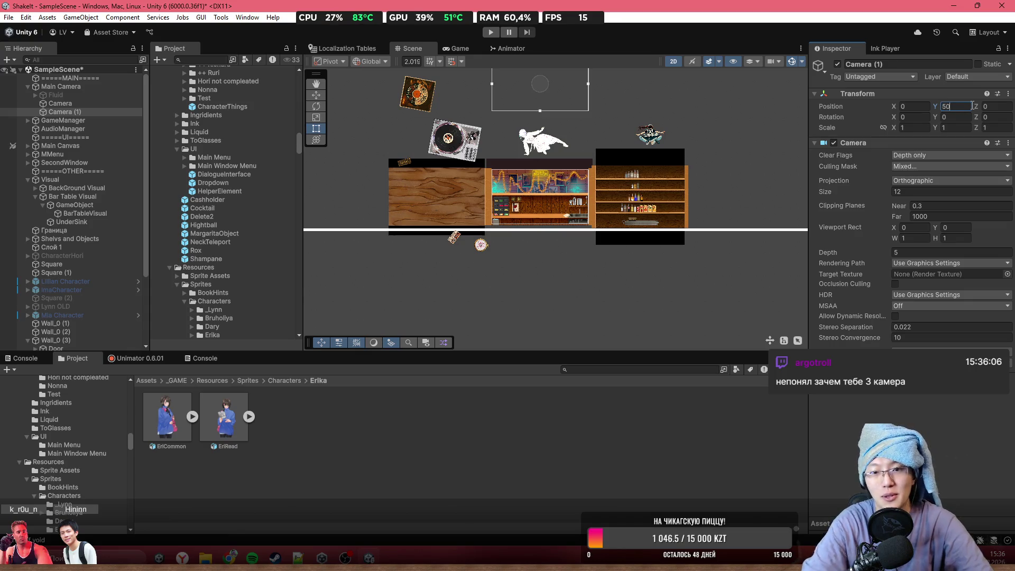
pyautogui.scroll(2, 544, 192)
# - Frame the duplicated camera, then dock the Game view beside the Scene view
pyautogui.press('f')
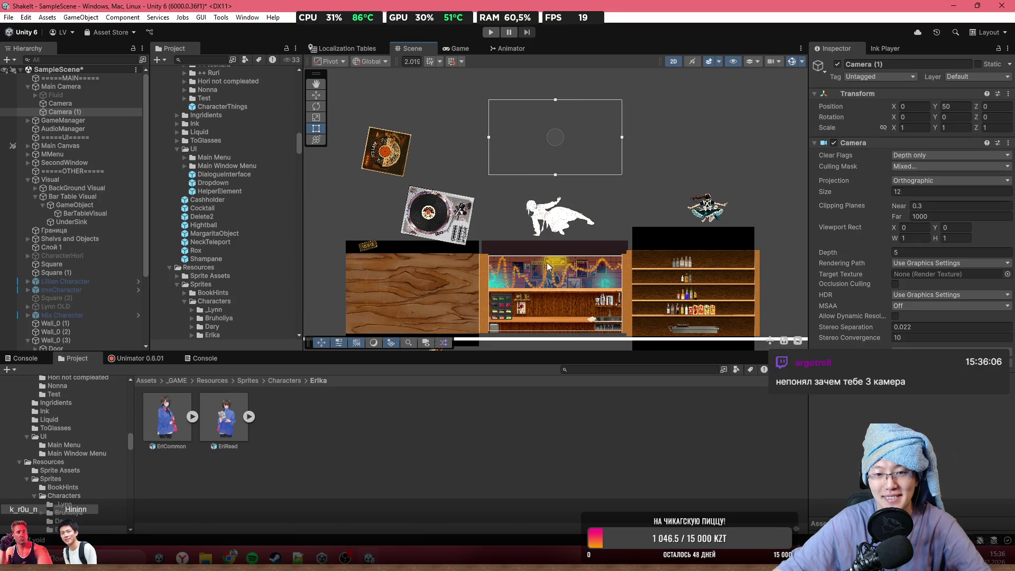
pyautogui.scroll(3, 564, 224)
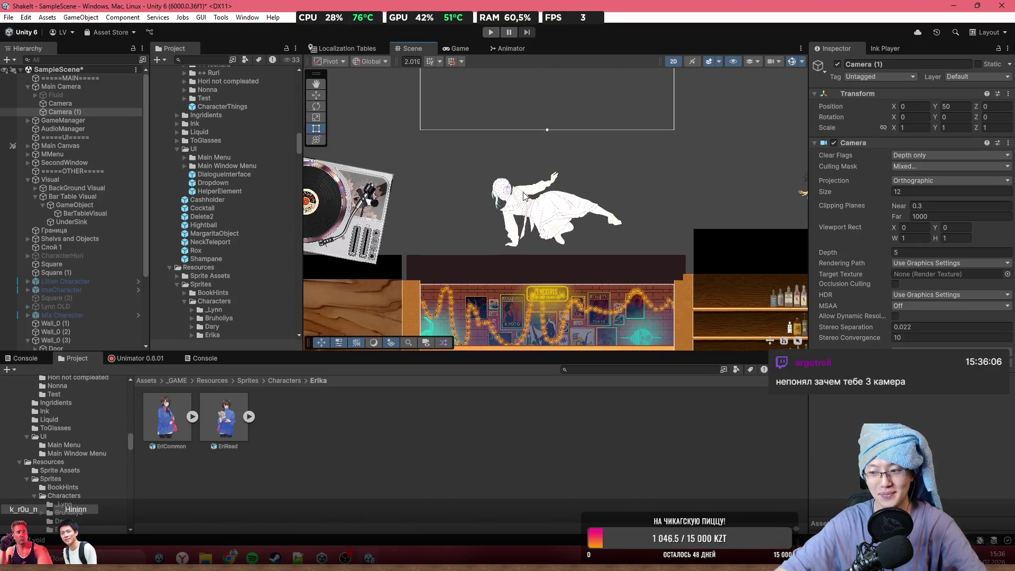
pyautogui.scroll(-5, 524, 196)
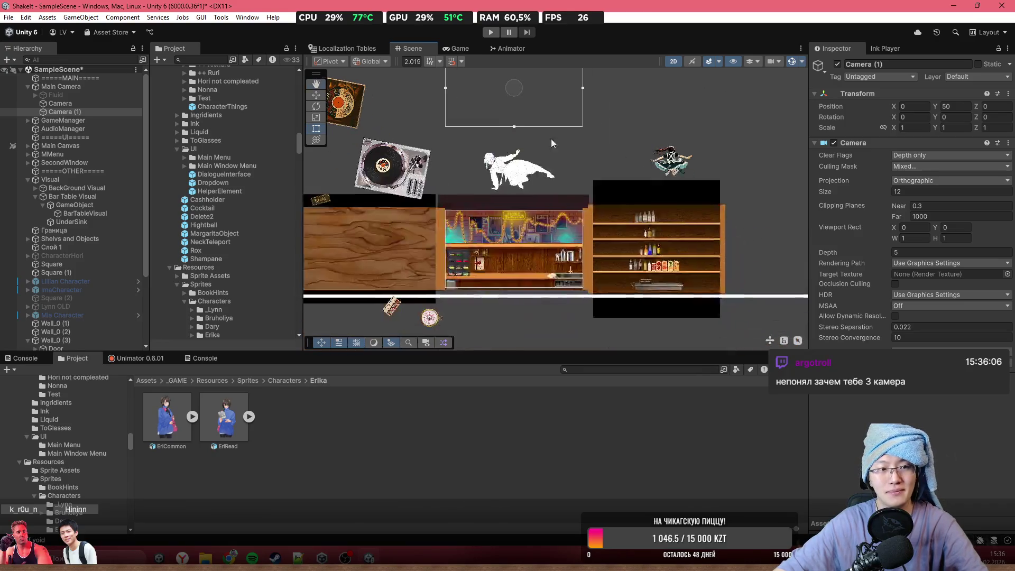
pyautogui.scroll(2, 471, 172)
pyautogui.click(459, 48)
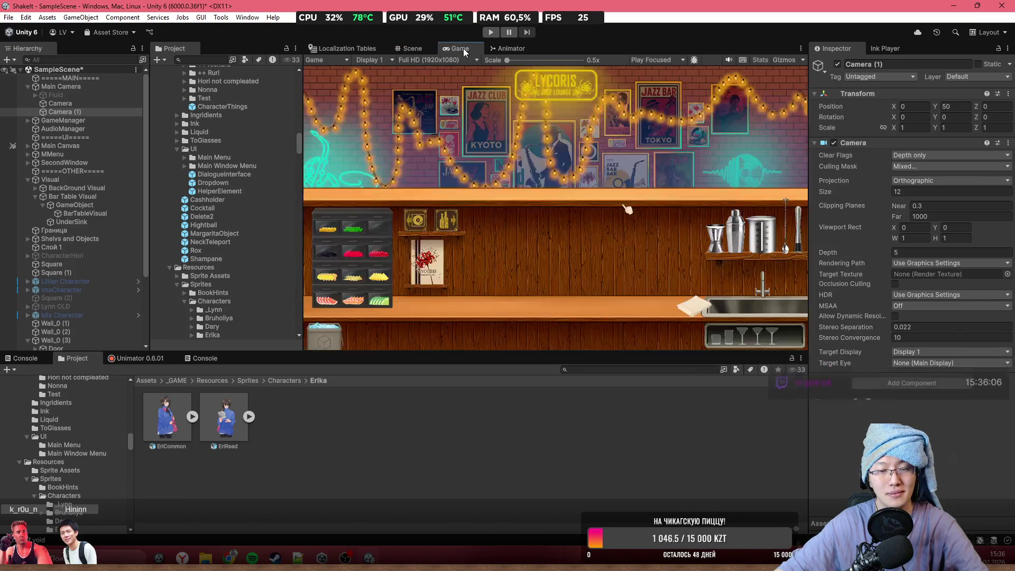
pyautogui.moveTo(458, 48)
pyautogui.mouseDown()
pyautogui.moveTo(723, 220)
pyautogui.moveTo(569, 344)
pyautogui.moveTo(312, 455)
pyautogui.moveTo(523, 153)
pyautogui.moveTo(631, 218)
pyautogui.moveTo(671, 157)
pyautogui.mouseUp()
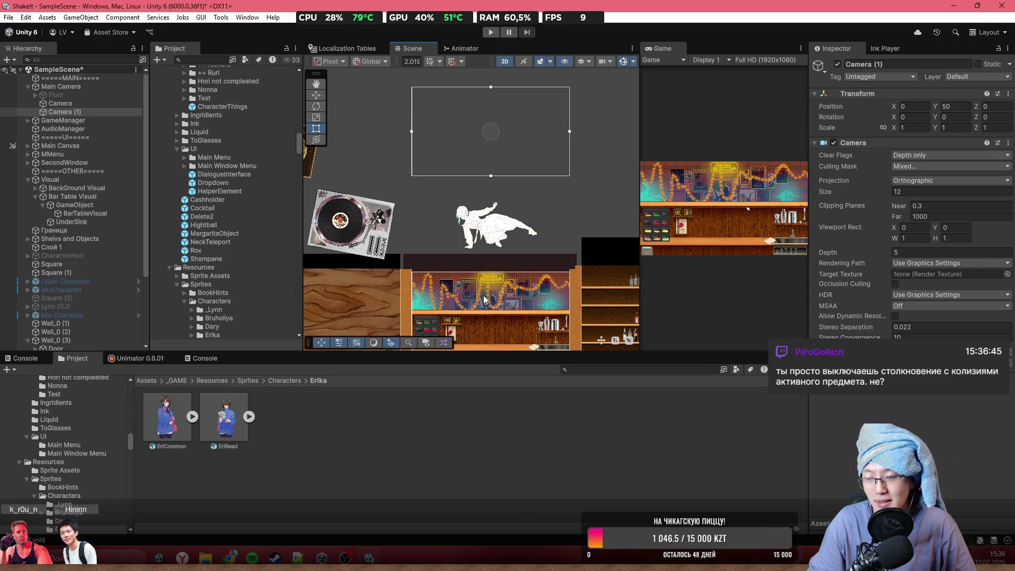
# - Select the shaker on the bar shelf and check its Layer list, leaving it on Bottle
pyautogui.scroll(5, 550, 256)
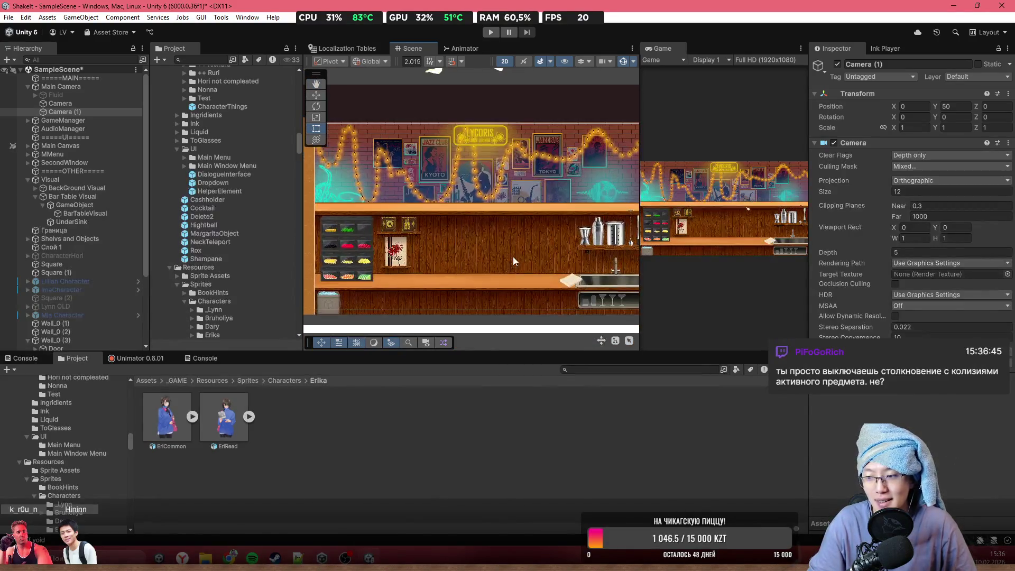
pyautogui.scroll(3, 513, 256)
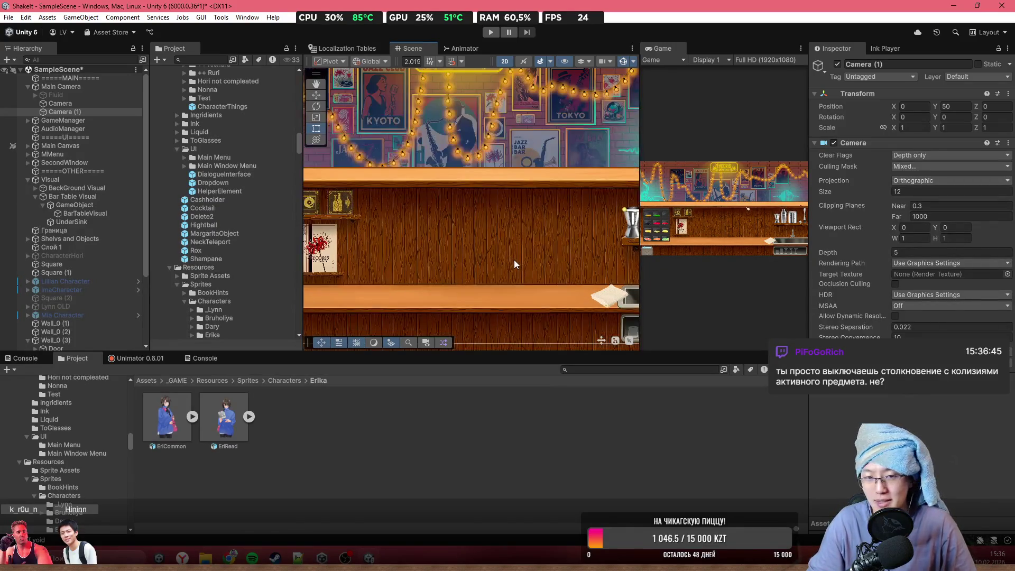
pyautogui.scroll(-3, 535, 221)
pyautogui.scroll(4, 454, 191)
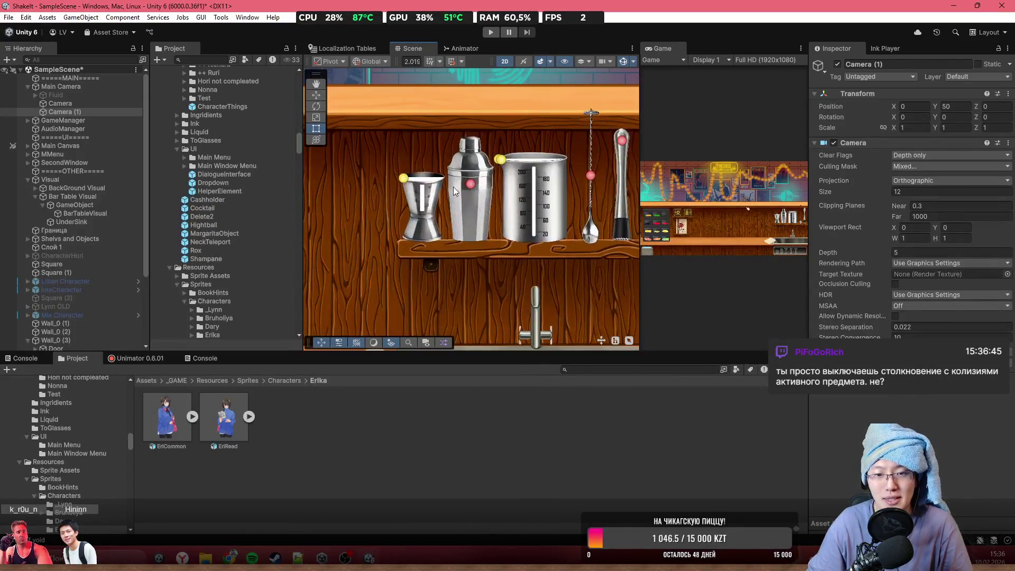
pyautogui.click(454, 190)
pyautogui.scroll(5, 455, 186)
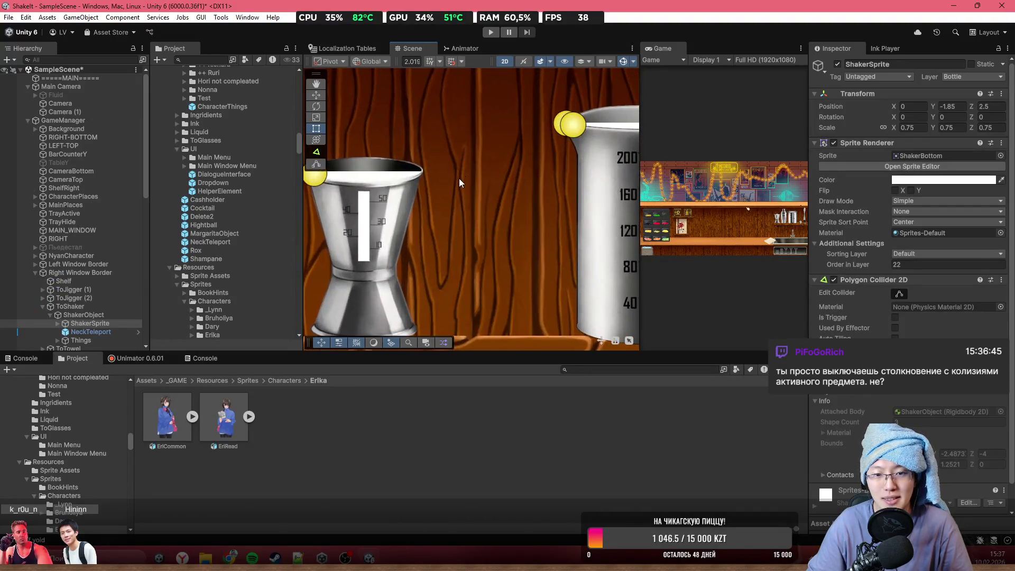
pyautogui.scroll(-2, 458, 190)
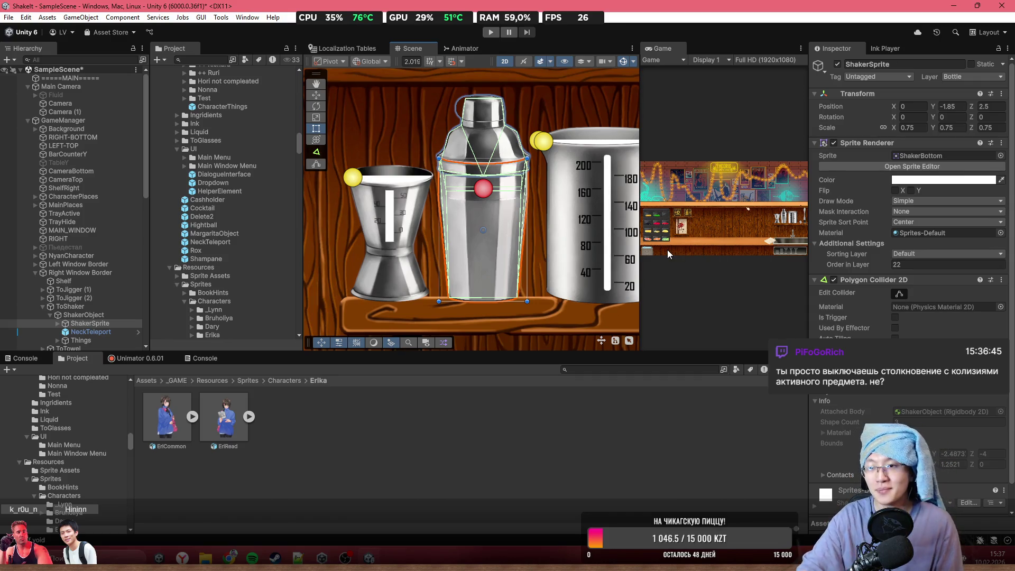
pyautogui.click(973, 77)
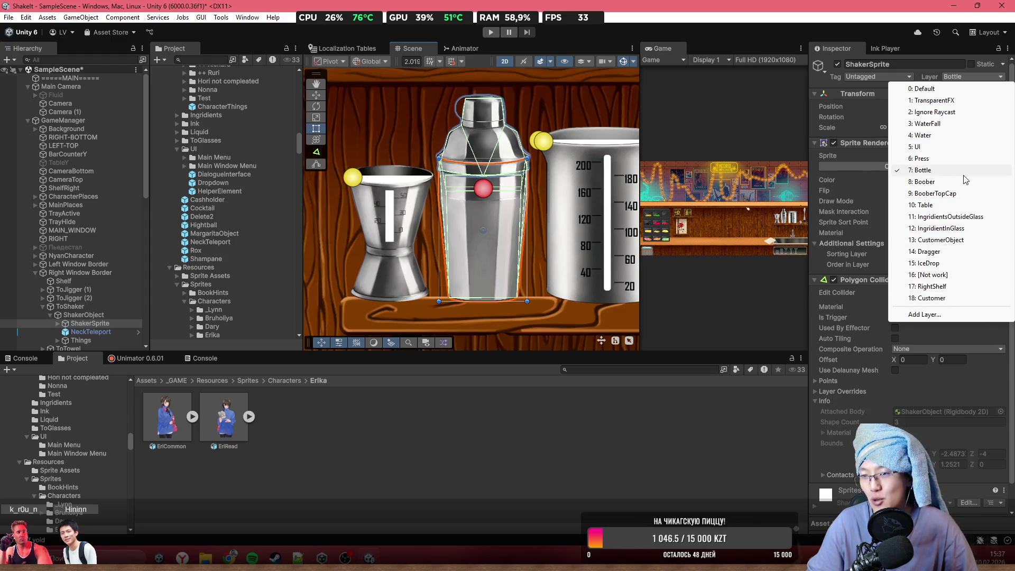
pyautogui.click(843, 212)
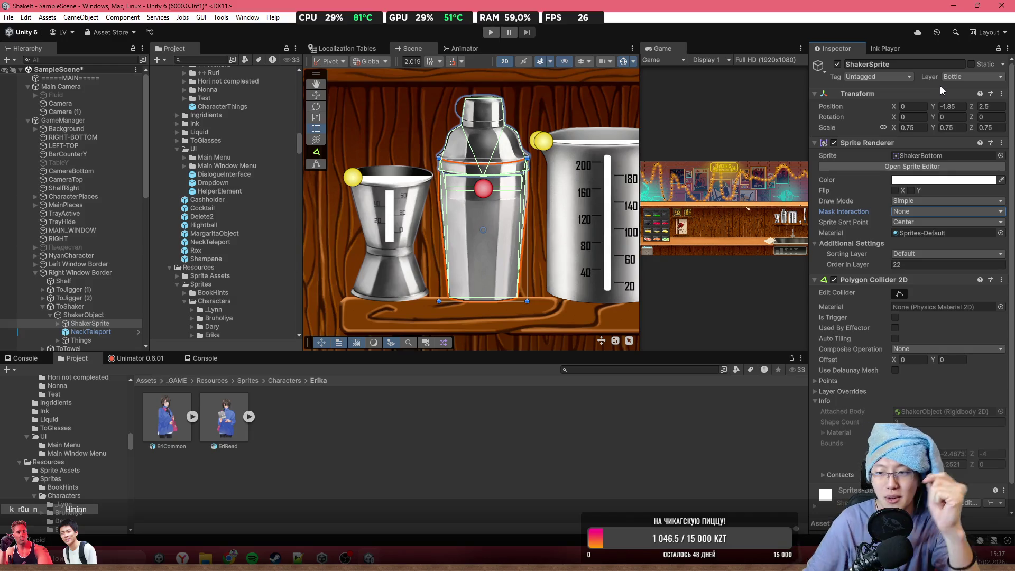
pyautogui.scroll(2, 502, 232)
pyautogui.scroll(-3, 428, 268)
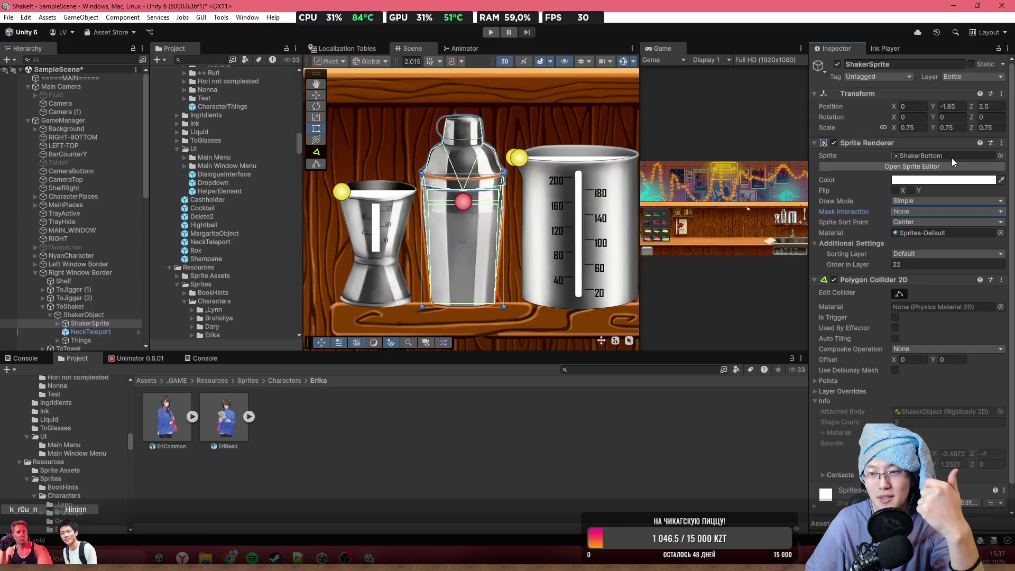
pyautogui.scroll(-2, 498, 272)
pyautogui.scroll(-2, 498, 272)
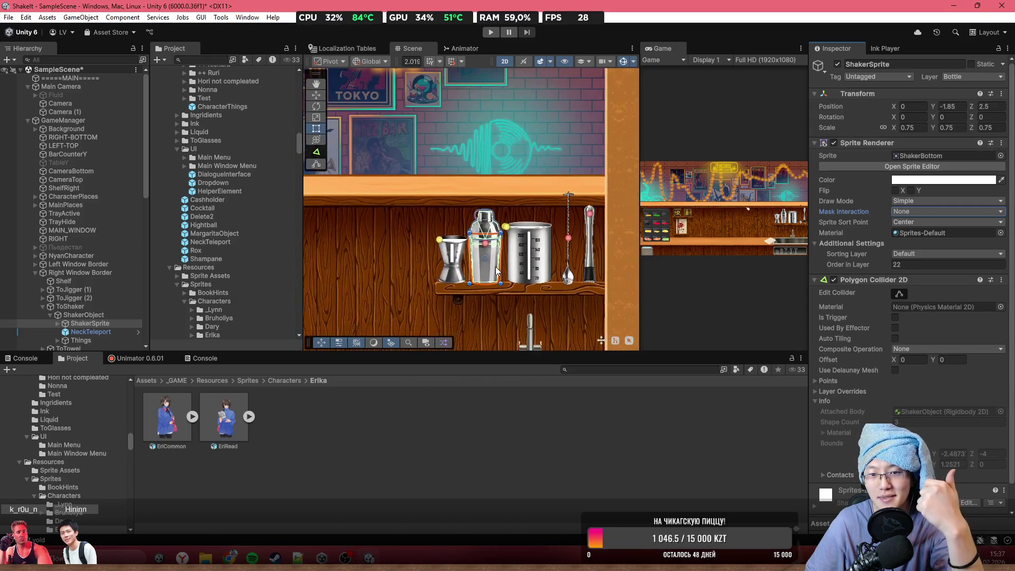
pyautogui.scroll(1, 496, 270)
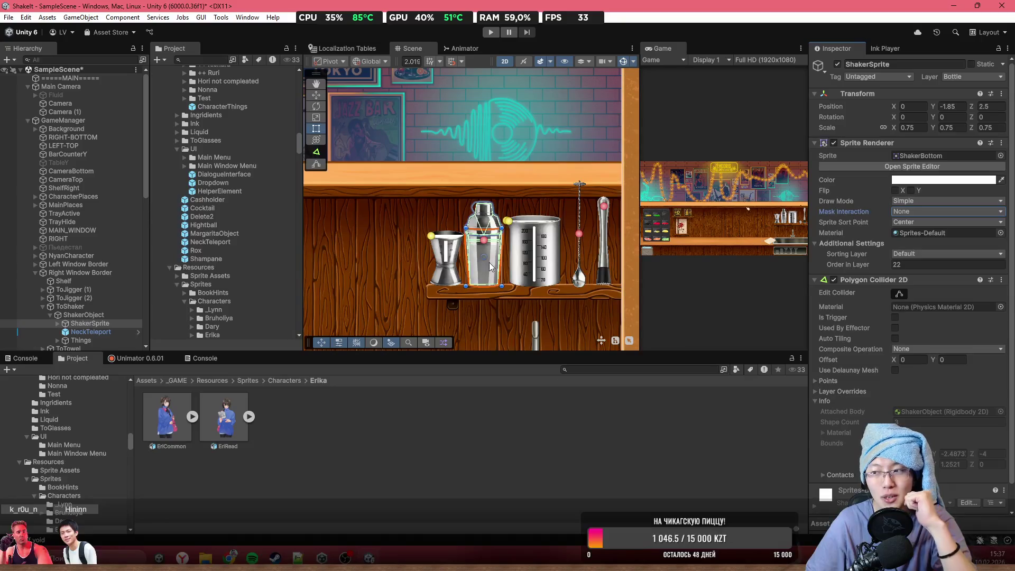
pyautogui.scroll(-2, 489, 261)
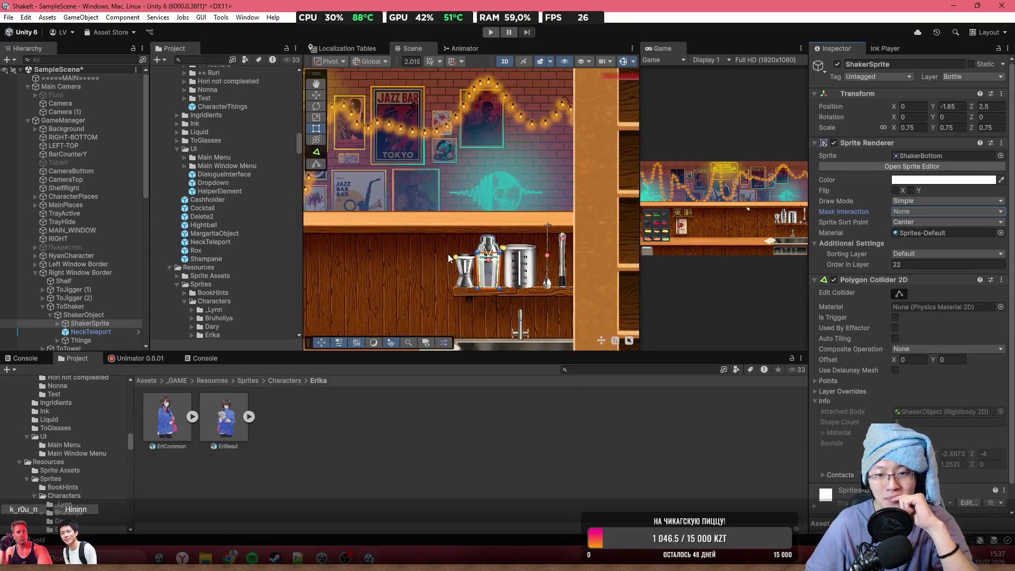
pyautogui.scroll(-3, 578, 246)
pyautogui.scroll(3, 578, 247)
pyautogui.scroll(5, 579, 250)
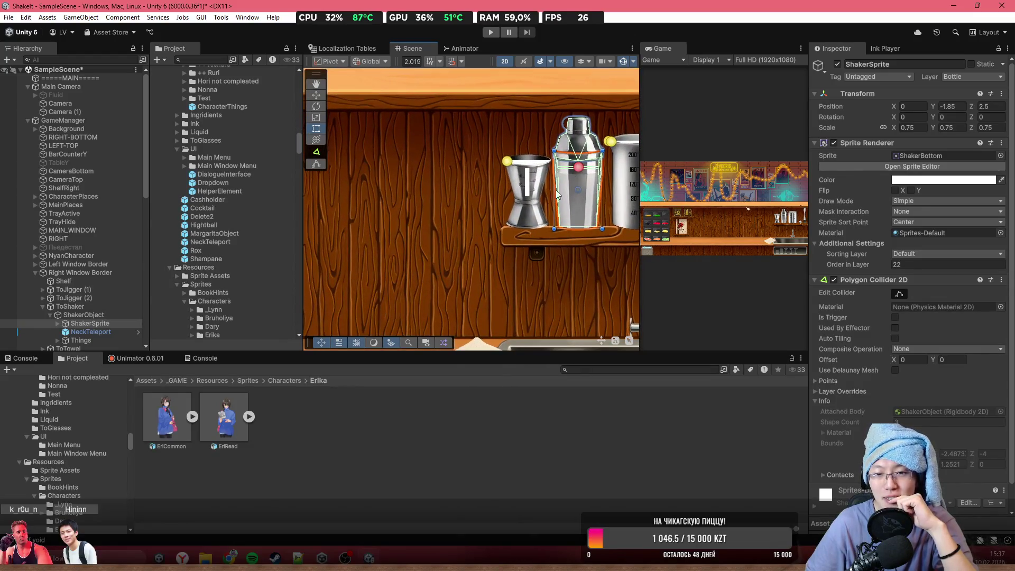
pyautogui.scroll(-2, 562, 178)
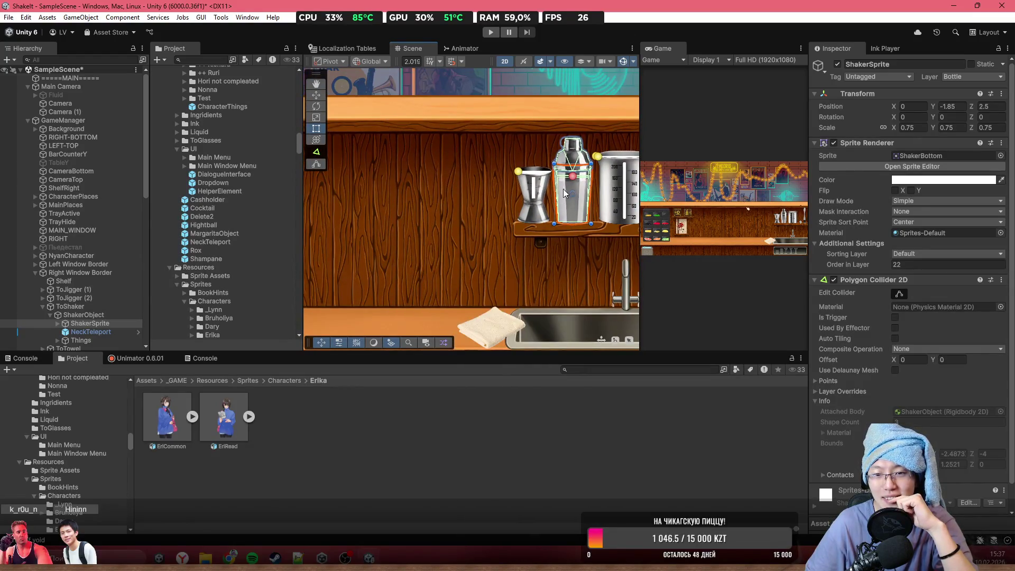
pyautogui.scroll(3, 563, 193)
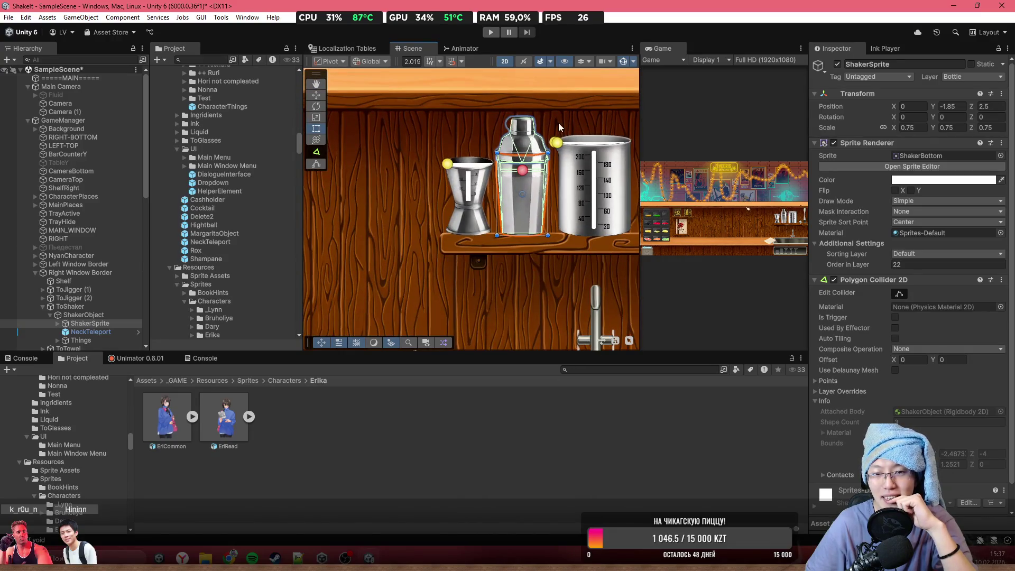
pyautogui.scroll(-2, 528, 199)
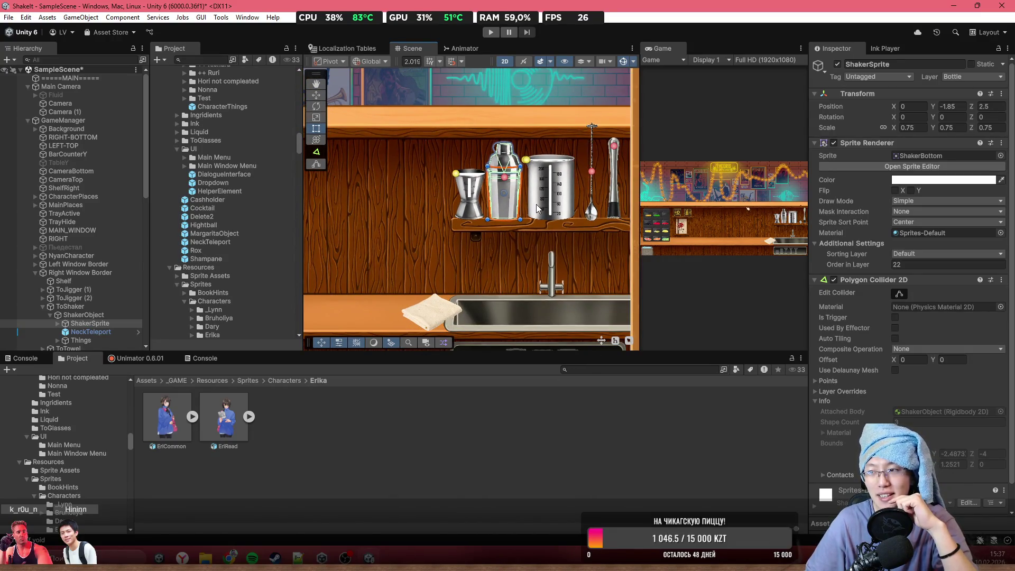
pyautogui.moveTo(536, 208); pyautogui.dragTo(635, 205)
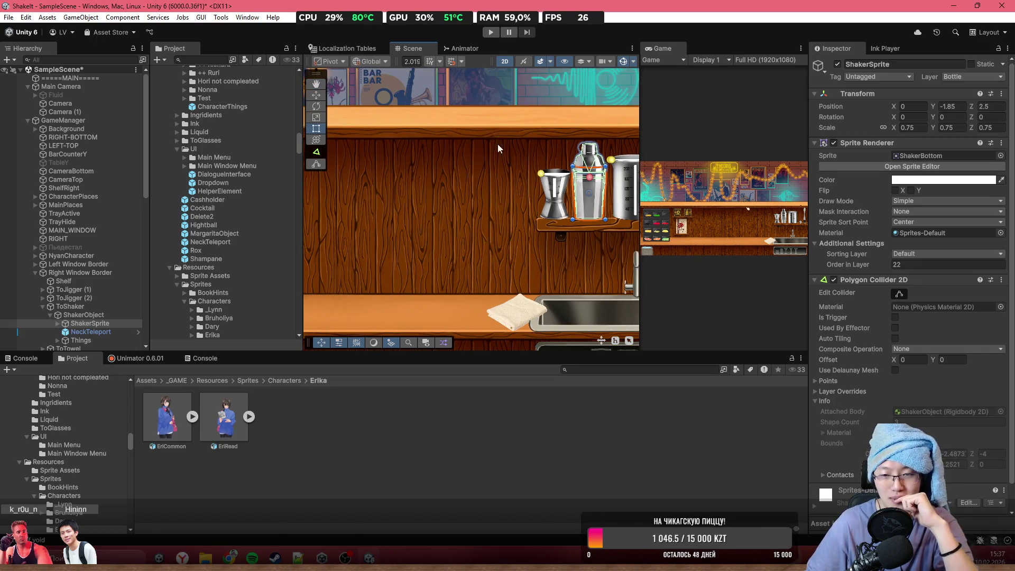
pyautogui.scroll(-4, 484, 189)
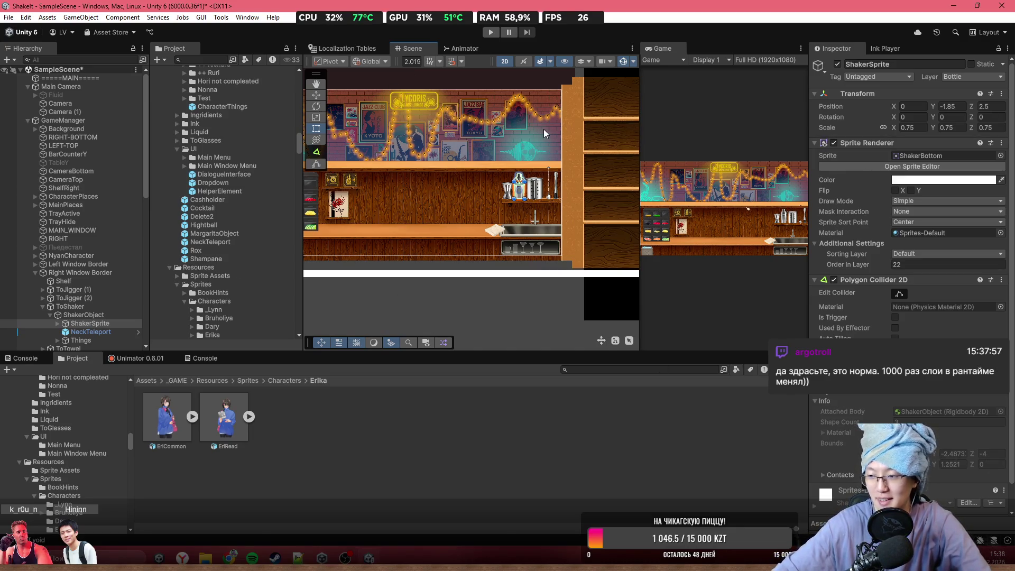
pyautogui.scroll(3, 467, 242)
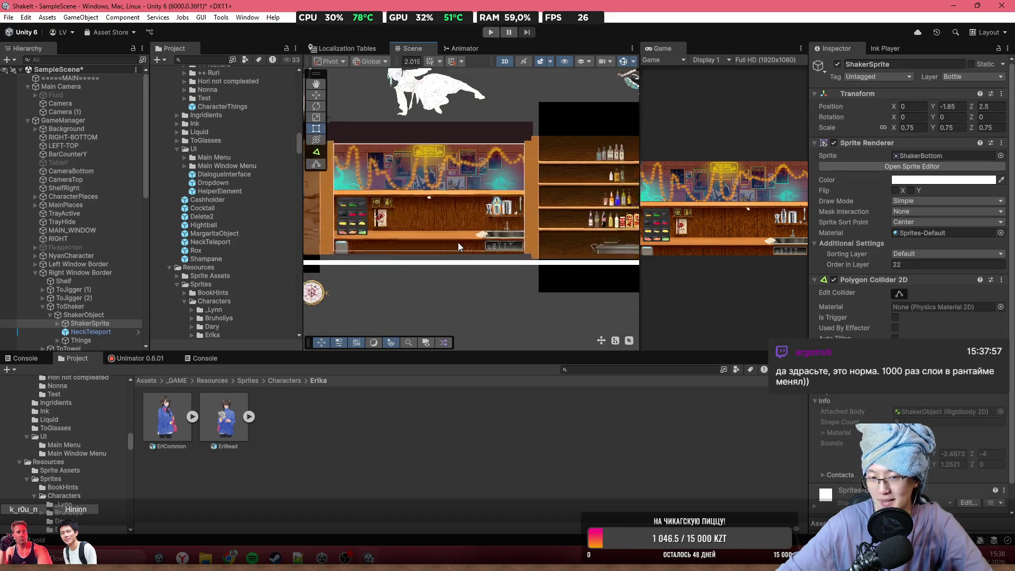
pyautogui.scroll(2, 443, 258)
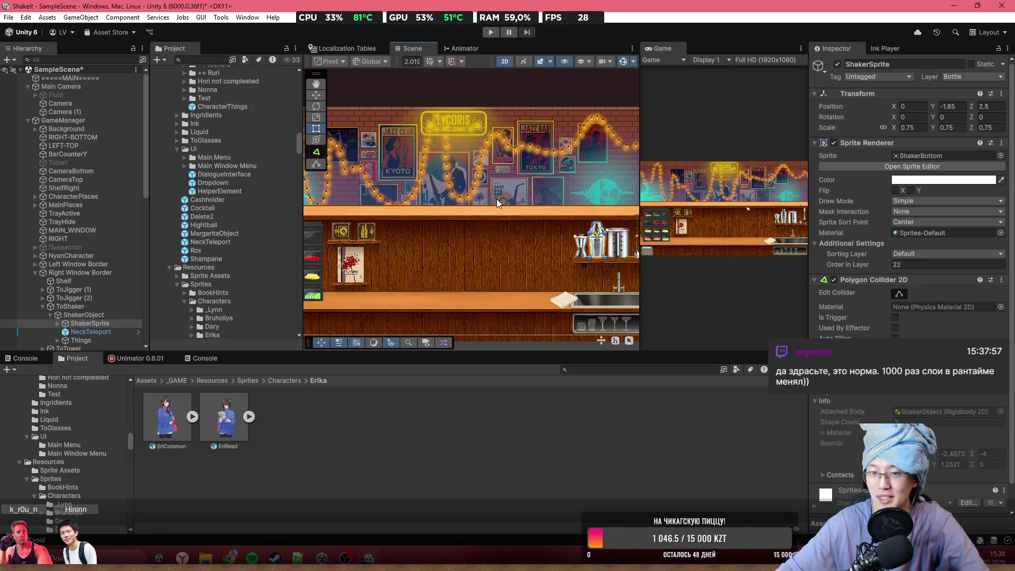
pyautogui.scroll(-2, 544, 217)
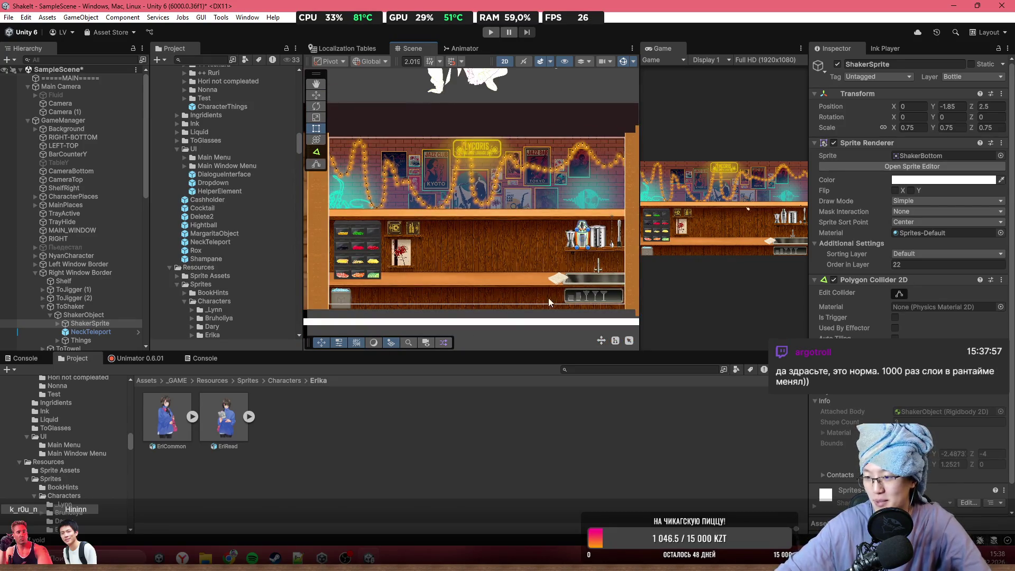
pyautogui.scroll(-3, 465, 201)
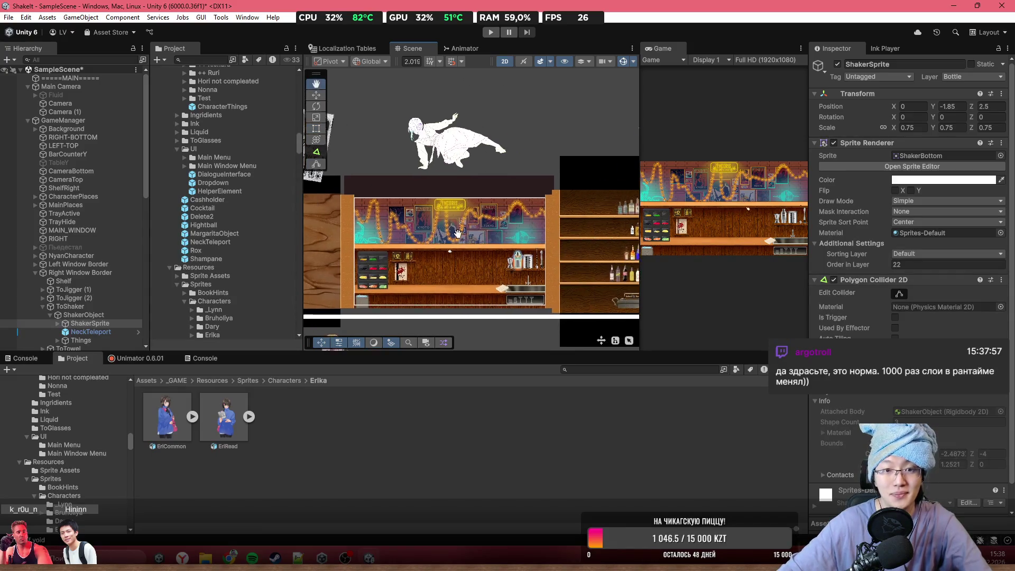
pyautogui.scroll(3, 435, 195)
pyautogui.moveTo(435, 195)
pyautogui.mouseDown()
pyautogui.moveTo(544, 198)
pyautogui.moveTo(522, 189)
pyautogui.mouseUp()
pyautogui.scroll(2, 522, 190)
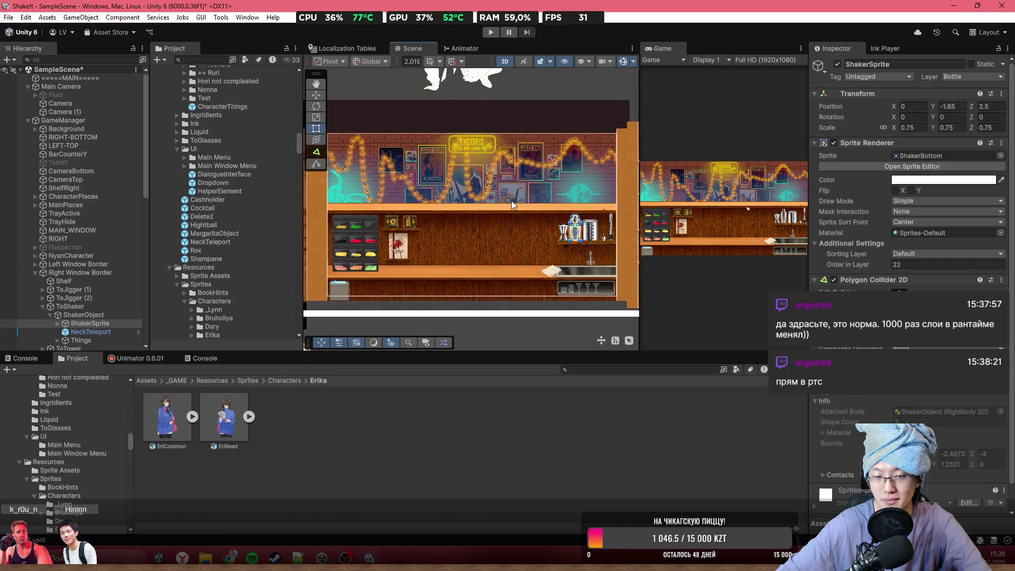
pyautogui.scroll(2, 511, 201)
pyautogui.moveTo(511, 201)
pyautogui.mouseDown()
pyautogui.moveTo(512, 211)
pyautogui.moveTo(516, 201)
pyautogui.mouseUp()
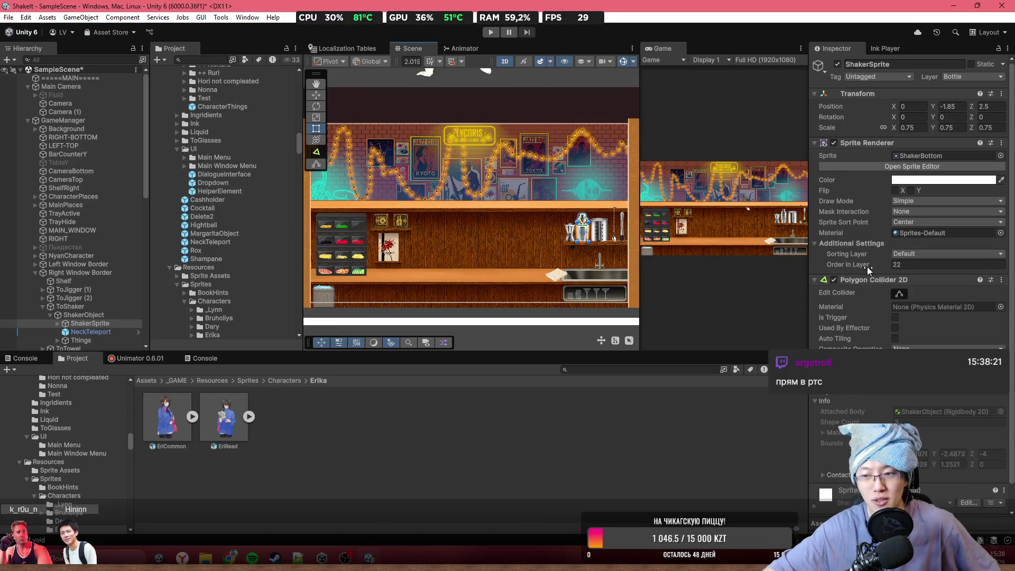
pyautogui.scroll(4, 572, 263)
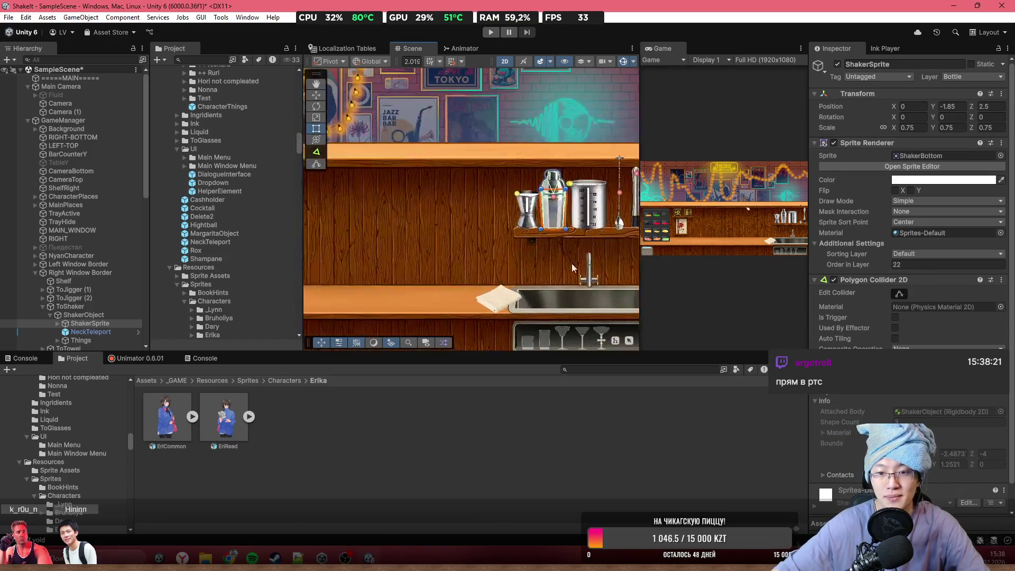
pyautogui.scroll(-5, 572, 263)
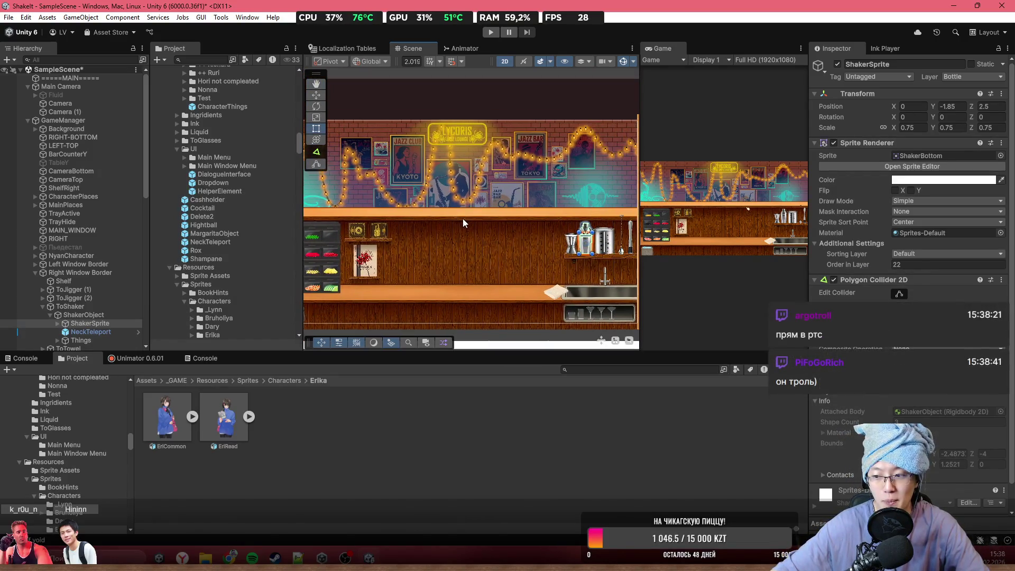
pyautogui.scroll(1, 464, 216)
pyautogui.scroll(-3, 464, 205)
pyautogui.moveTo(480, 291)
pyautogui.mouseDown()
pyautogui.moveTo(484, 280)
pyautogui.moveTo(515, 346)
pyautogui.mouseUp()
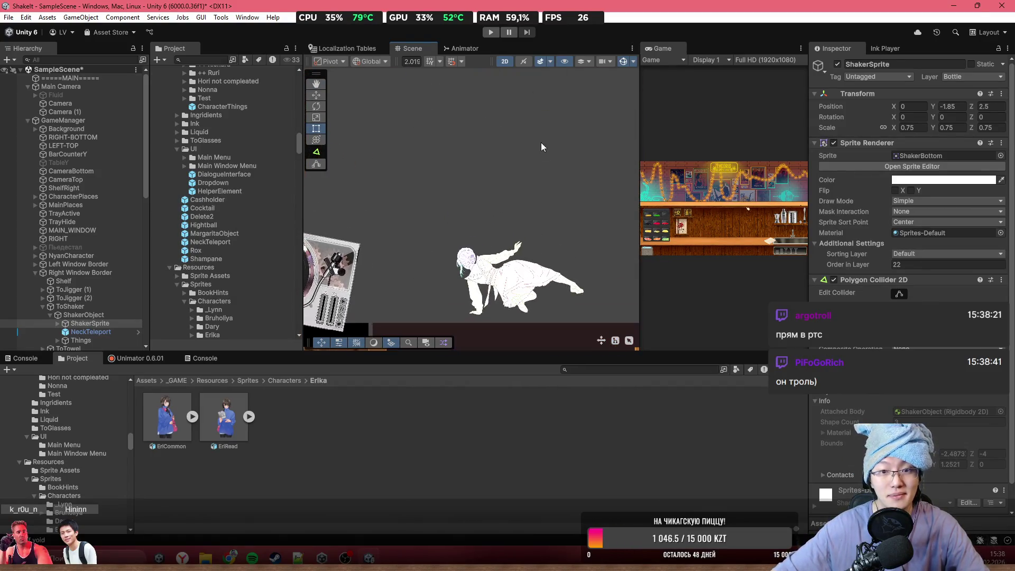
pyautogui.scroll(-1, 512, 142)
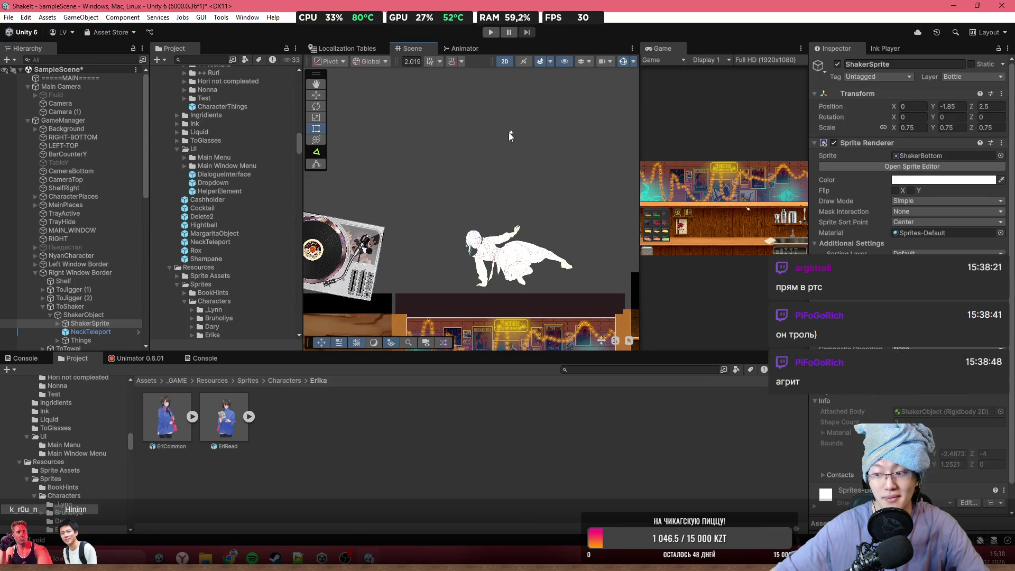
pyautogui.click(509, 133)
# - Pan and zoom the Scene view until Camera (1)'s frame above the bar shows fully
pyautogui.moveTo(523, 161)
pyautogui.mouseDown()
pyautogui.moveTo(454, 120)
pyautogui.moveTo(494, 78)
pyautogui.mouseUp()
pyautogui.moveTo(519, 126)
pyautogui.mouseDown()
pyautogui.moveTo(514, 116)
pyautogui.moveTo(541, 127)
pyautogui.moveTo(518, 232)
pyautogui.moveTo(414, 234)
pyautogui.mouseUp()
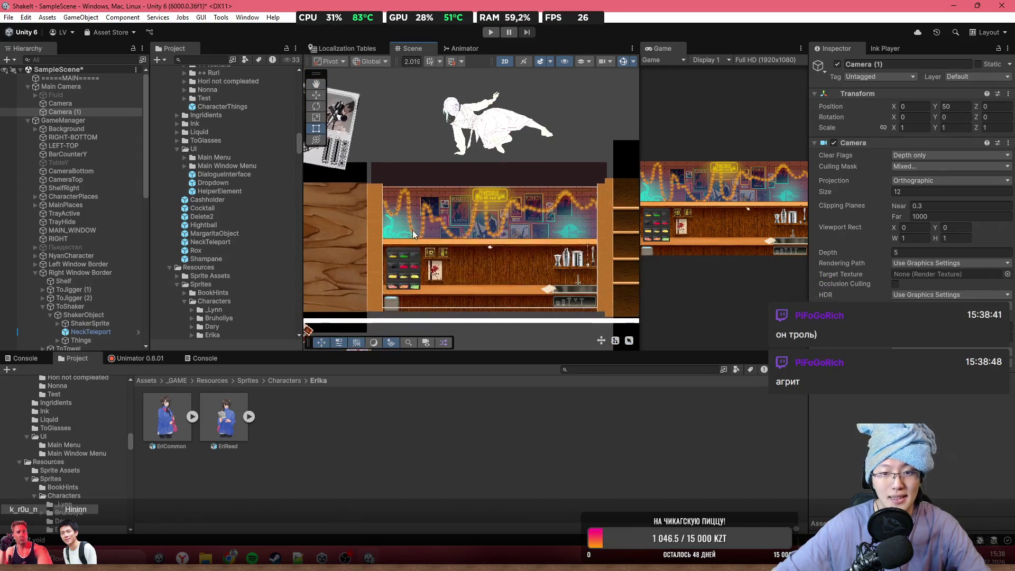
pyautogui.scroll(-4, 485, 186)
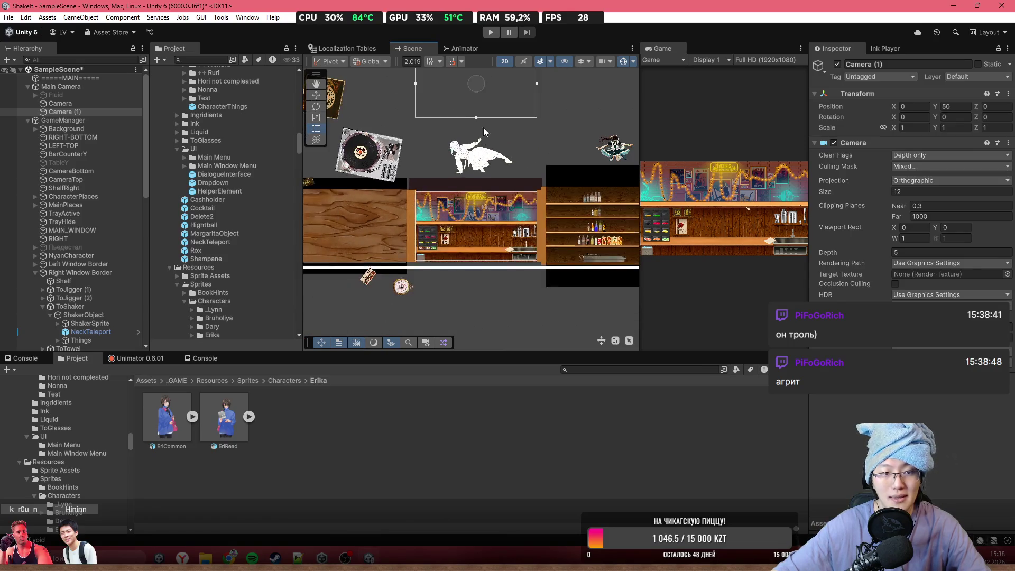
pyautogui.moveTo(483, 127); pyautogui.dragTo(484, 173)
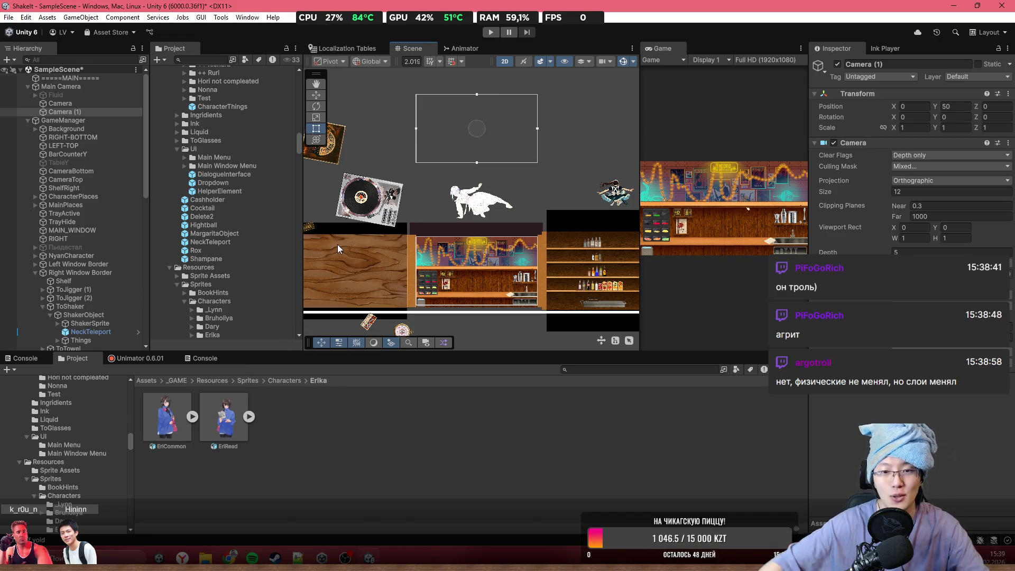
pyautogui.scroll(3, 488, 185)
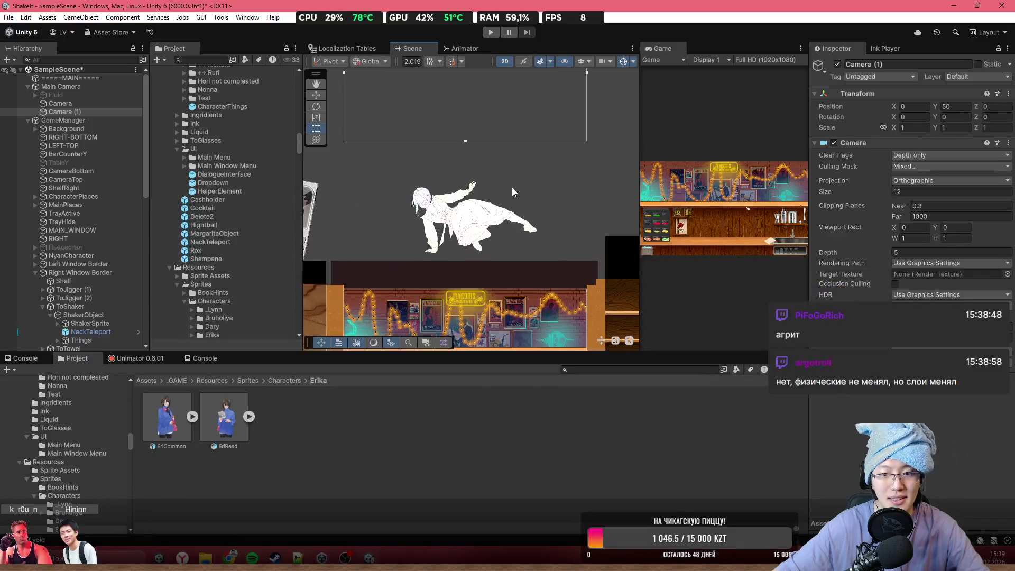
pyautogui.scroll(2, 511, 188)
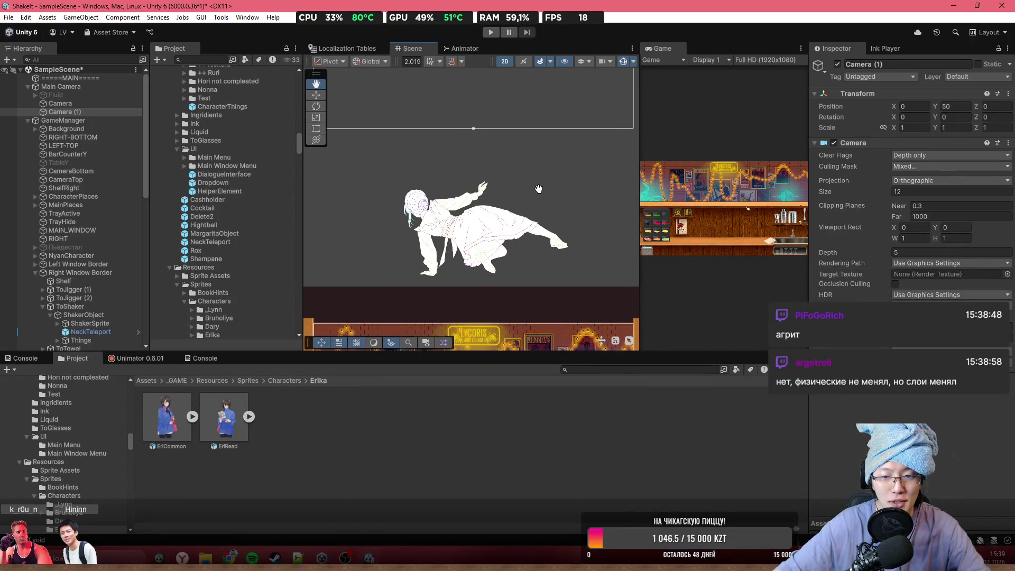
pyautogui.scroll(-3, 489, 139)
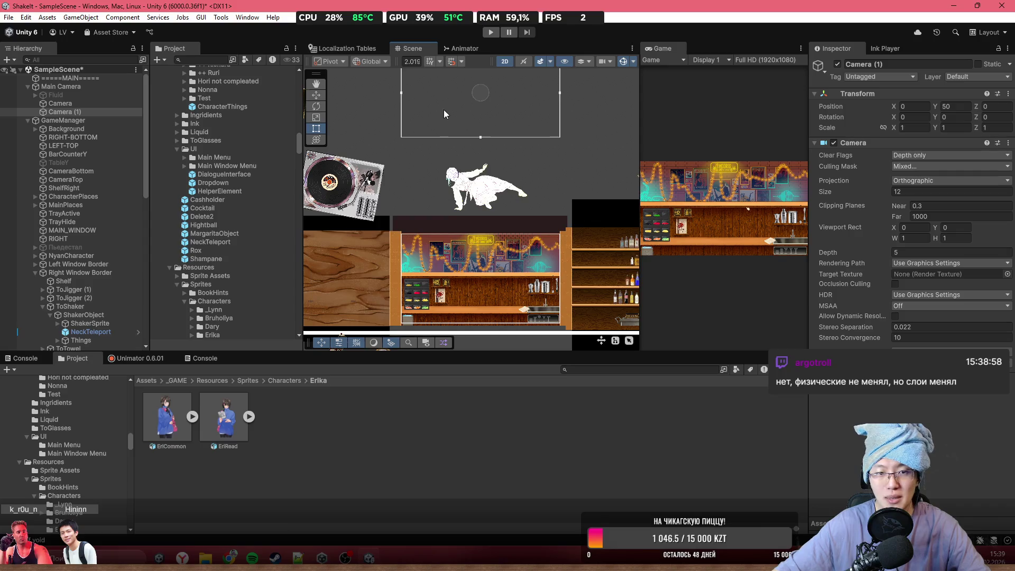
pyautogui.scroll(-1, 443, 158)
pyautogui.moveTo(443, 158); pyautogui.dragTo(440, 204)
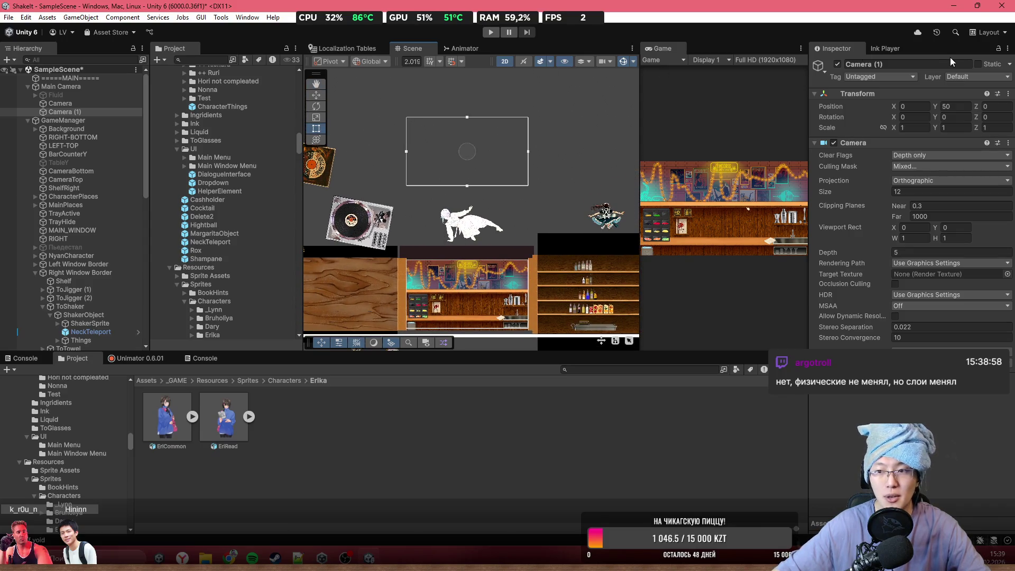
# - In the Inspector name field, replace '(1)' with 'Top' to make 'Camera Top'
pyautogui.click(929, 62)
pyautogui.press('End')
pyautogui.press('BackSpace')
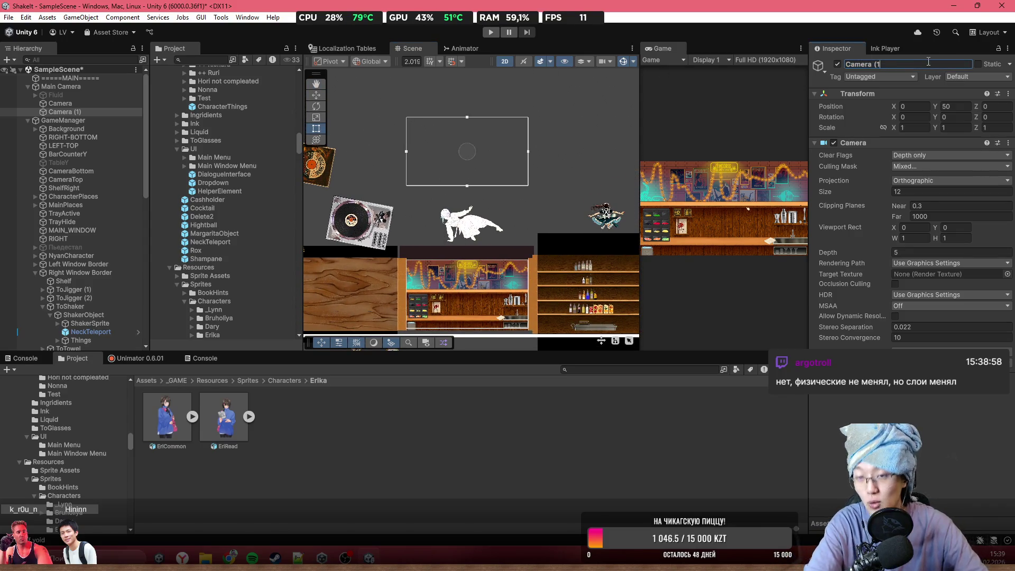
pyautogui.press('BackSpace')
pyautogui.press('BackSpace')
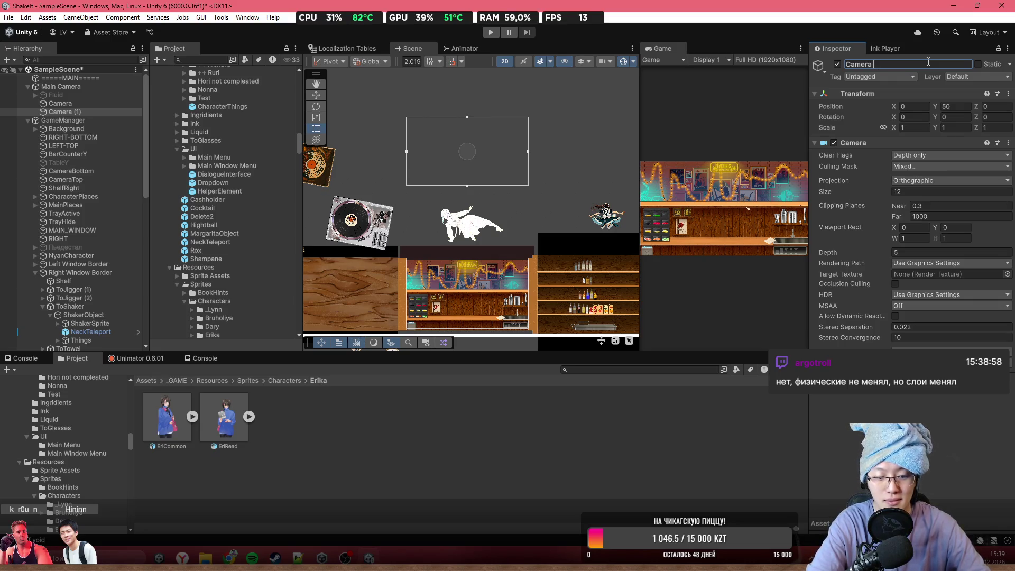
pyautogui.write('Top')
pyautogui.press('Return')
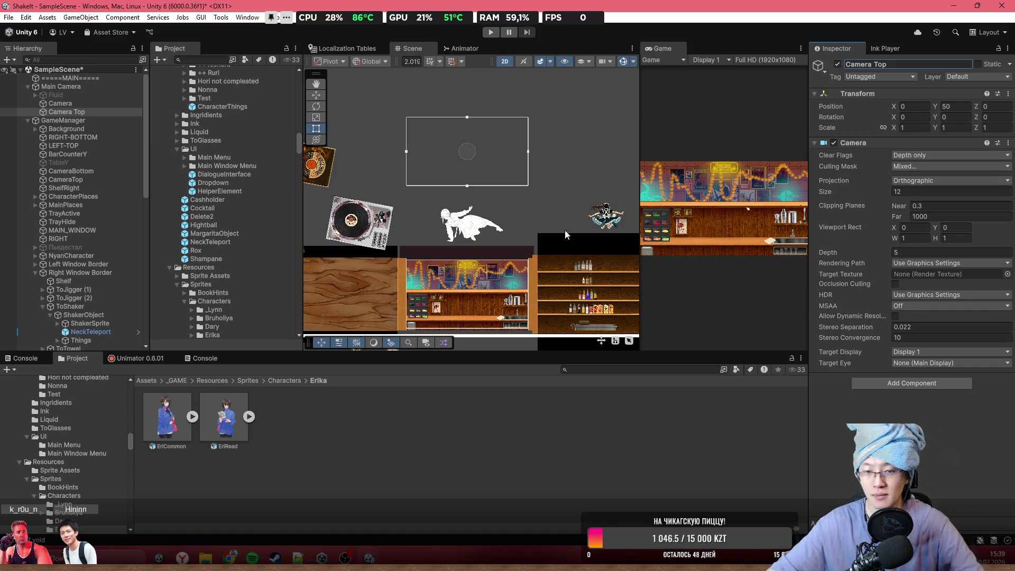
# - Pan and zoom the Scene view to inspect the bar shelves, turntable and character
pyautogui.scroll(4, 394, 311)
pyautogui.scroll(3, 475, 260)
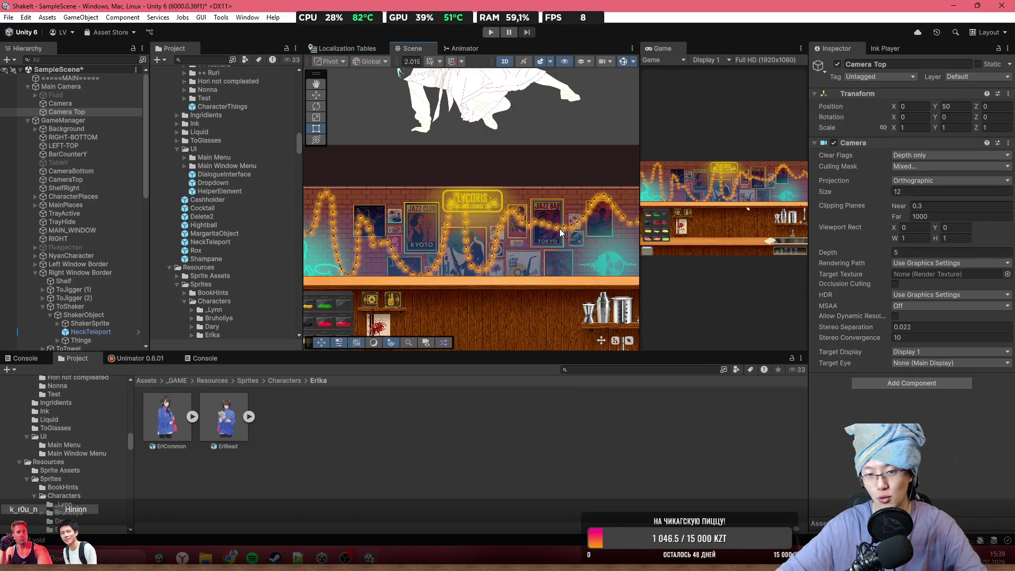
pyautogui.scroll(-3, 559, 228)
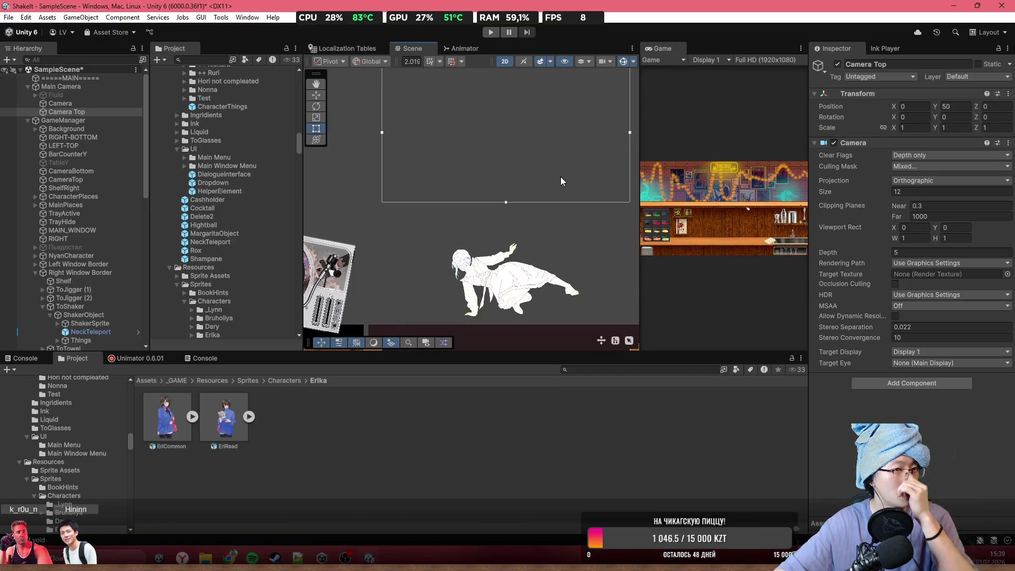
pyautogui.moveTo(554, 185)
pyautogui.mouseDown()
pyautogui.moveTo(497, 119)
pyautogui.moveTo(470, 56)
pyautogui.mouseUp()
pyautogui.scroll(-1, 475, 173)
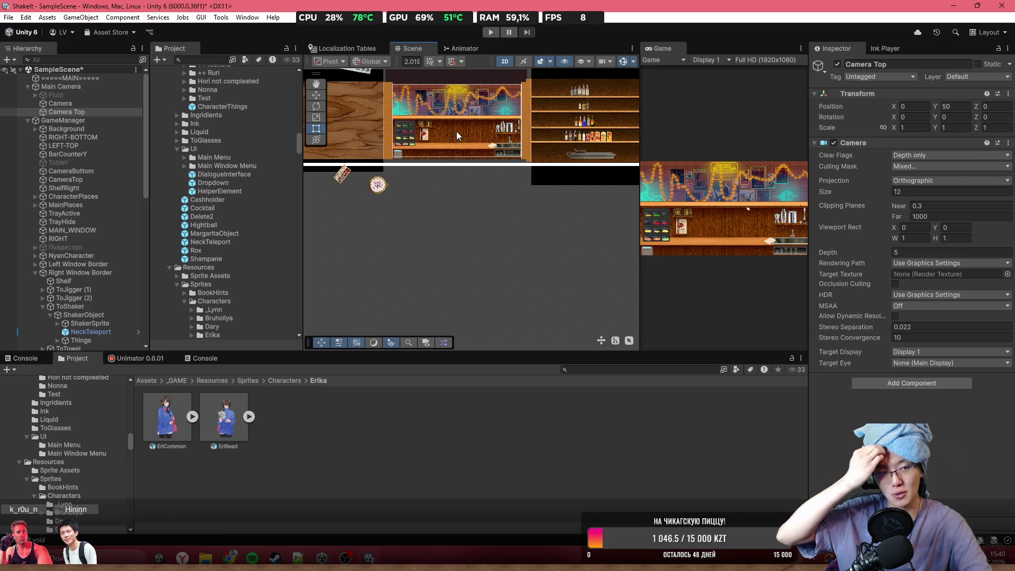
pyautogui.moveTo(465, 229); pyautogui.dragTo(464, 293)
pyautogui.scroll(3, 494, 182)
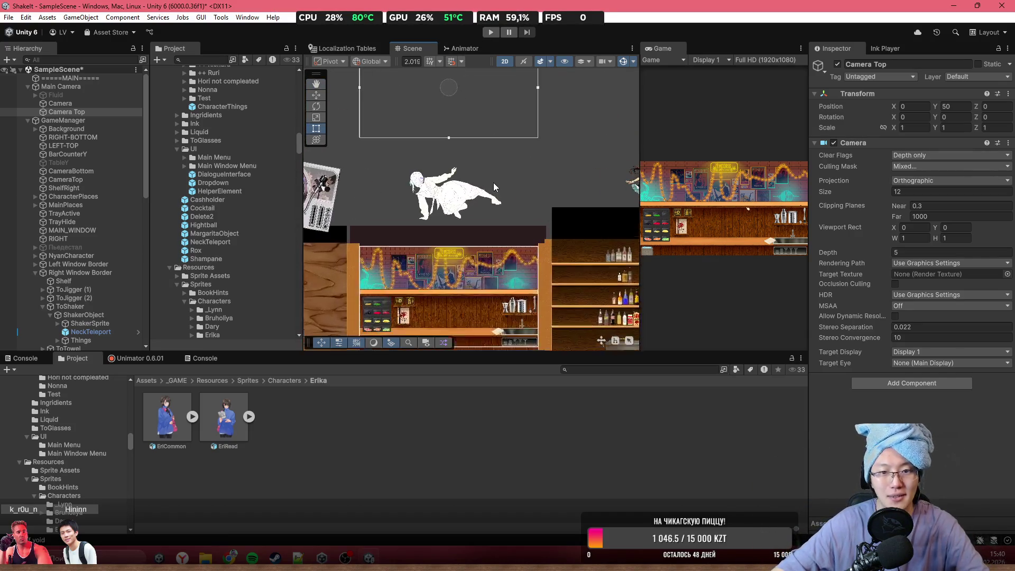
pyautogui.moveTo(487, 219); pyautogui.dragTo(544, 147)
pyautogui.scroll(2, 519, 208)
pyautogui.scroll(1, 520, 209)
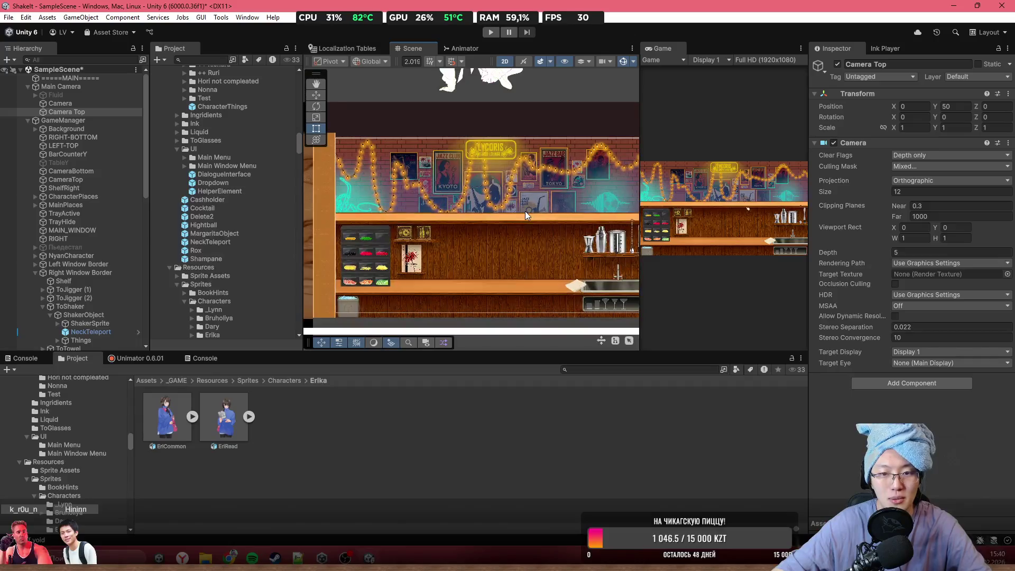
pyautogui.scroll(-2, 525, 211)
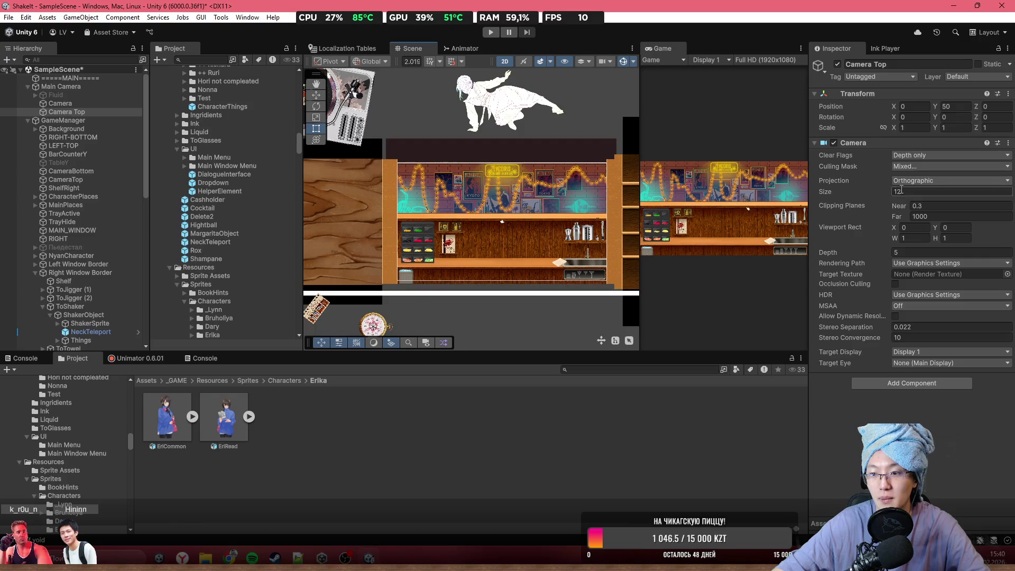
pyautogui.scroll(2, 534, 238)
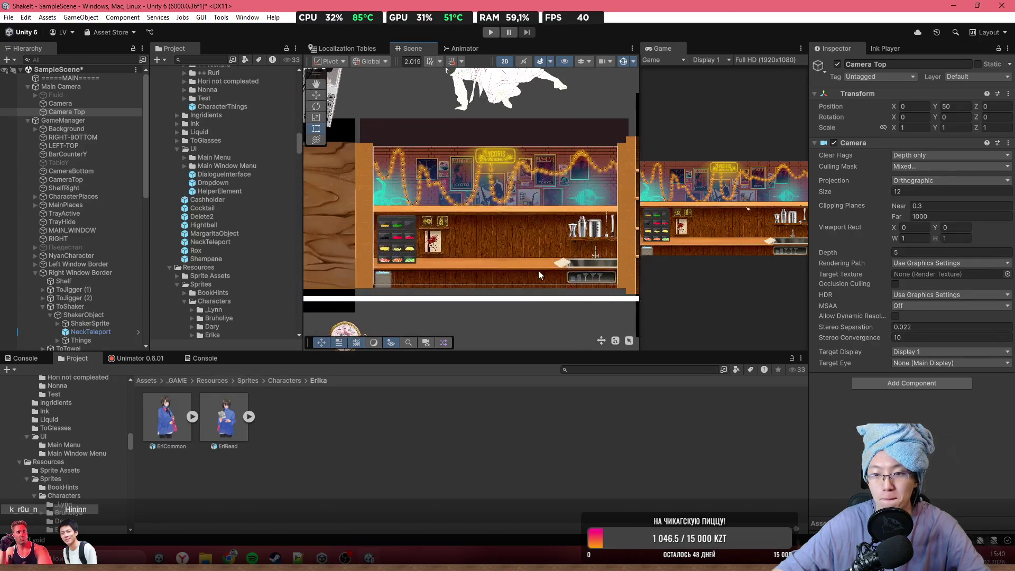
# - Open the Assets/_GAME folder in the Project window
pyautogui.click(181, 381)
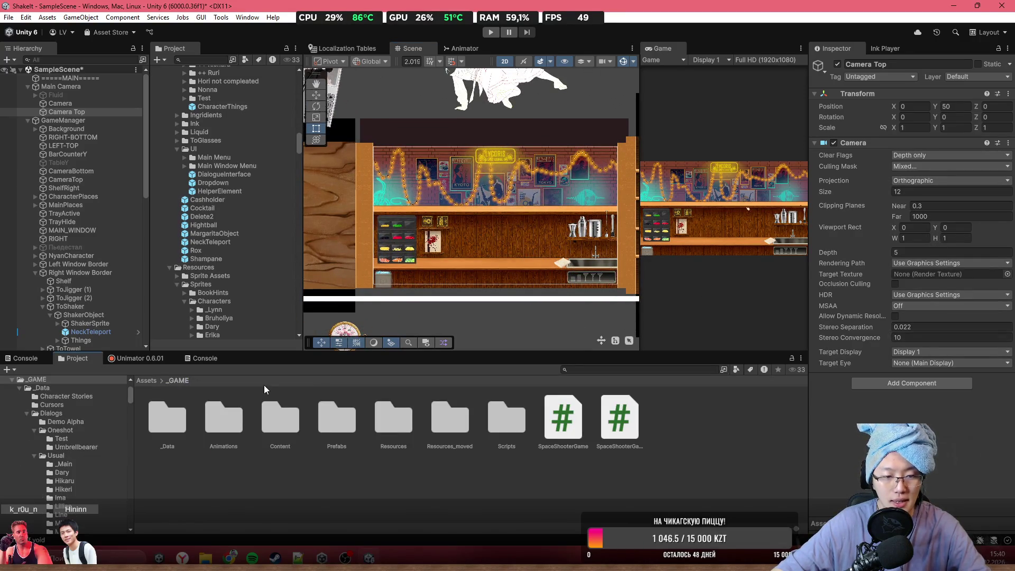
pyautogui.click(151, 380)
pyautogui.scroll(-2, 523, 472)
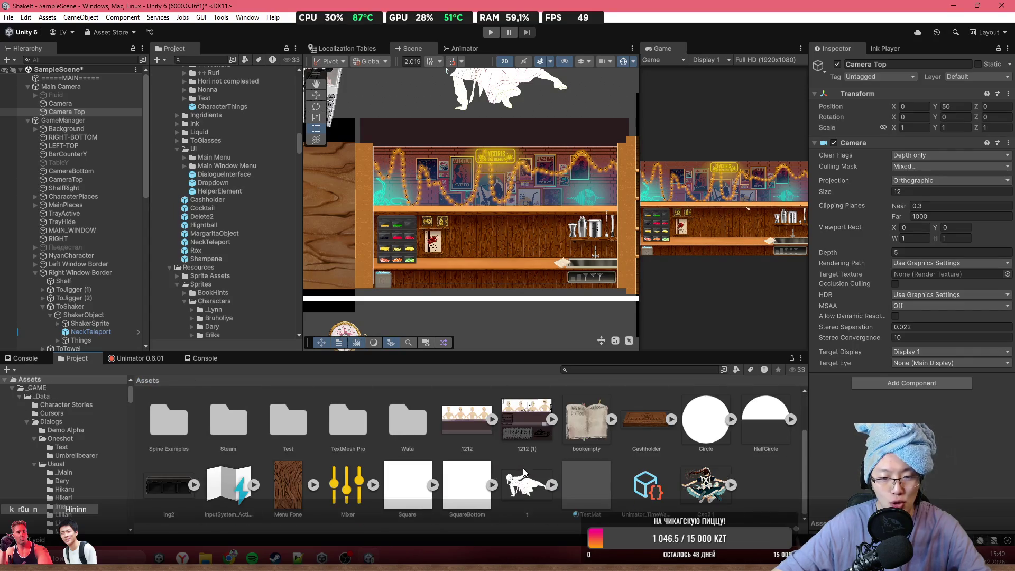
pyautogui.scroll(2, 262, 415)
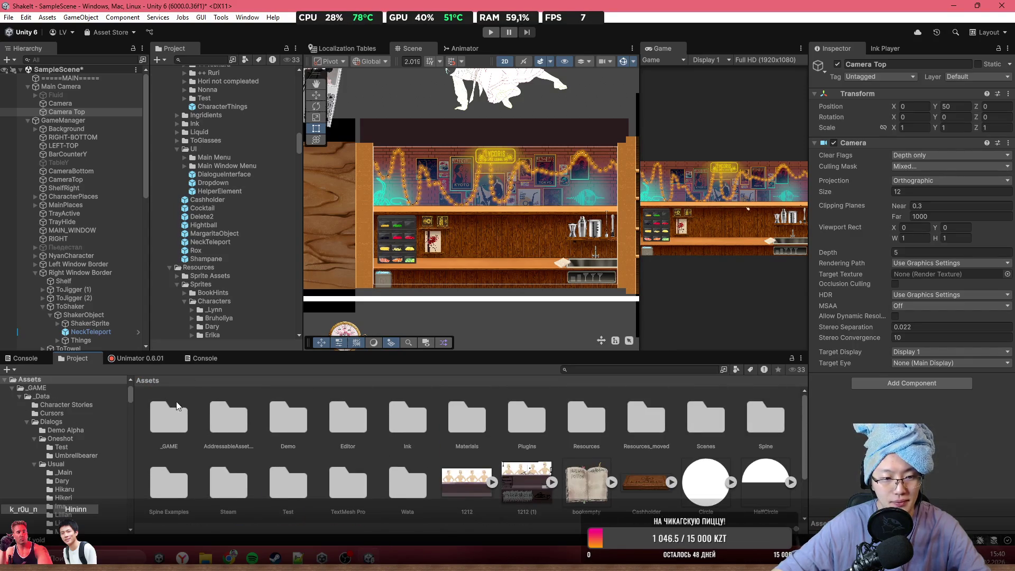
pyautogui.doubleClick(188, 422)
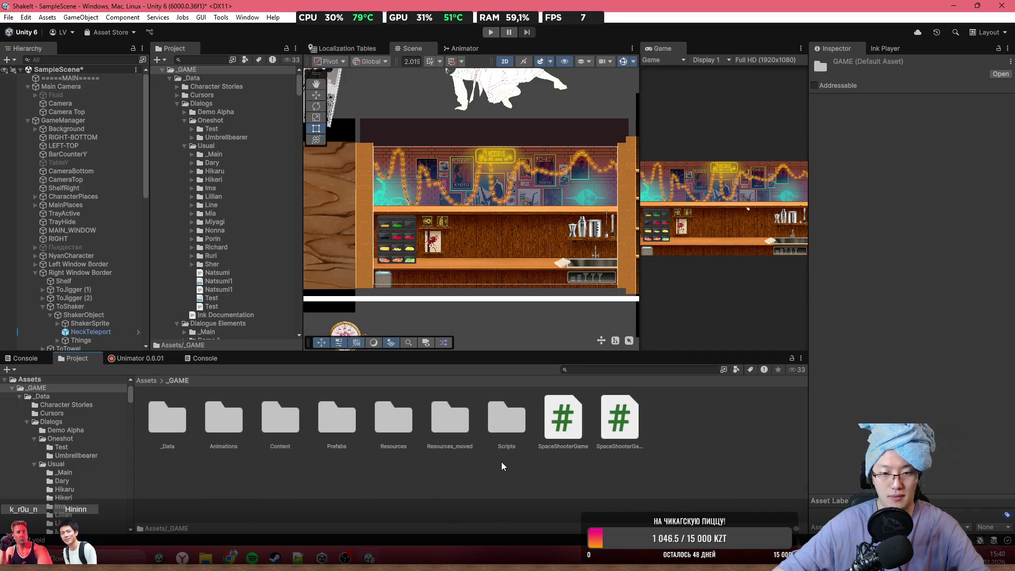
# - Create a 256×256 Render Texture in _GAME via Create > Rendering > Render Texture and begin naming it
pyautogui.rightClick(410, 469)
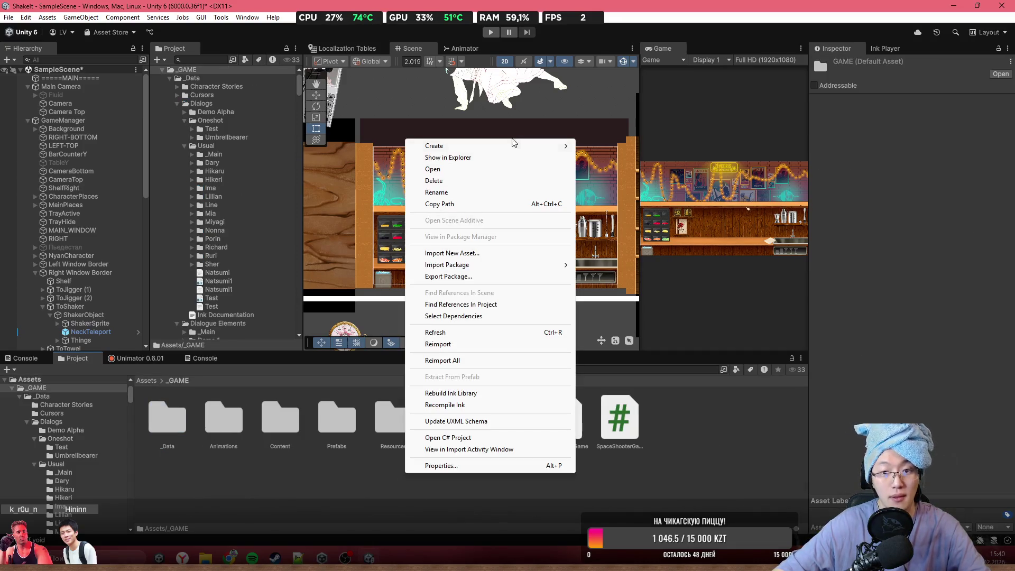
pyautogui.moveTo(512, 145)
pyautogui.moveTo(639, 257)
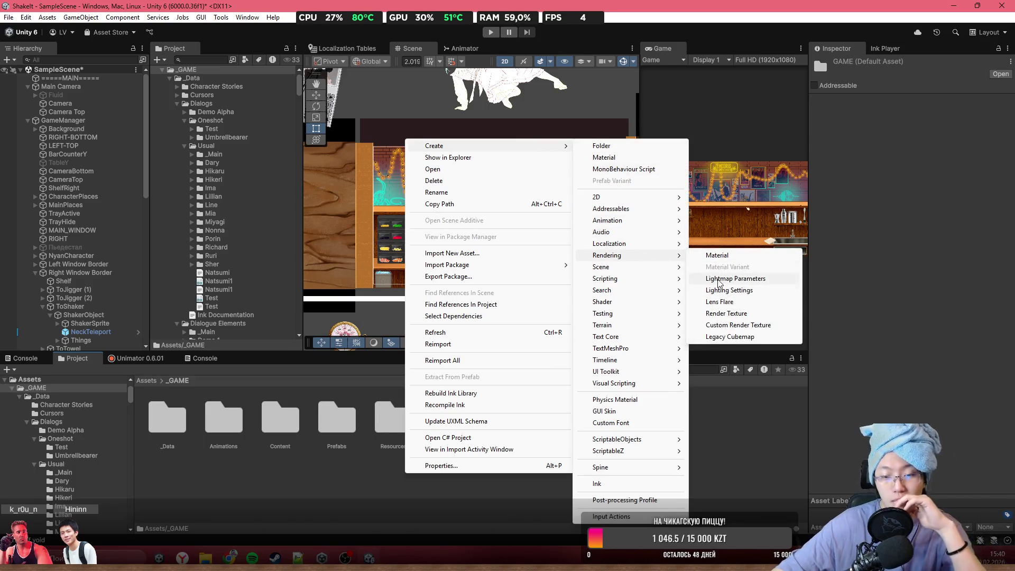
pyautogui.moveTo(645, 201)
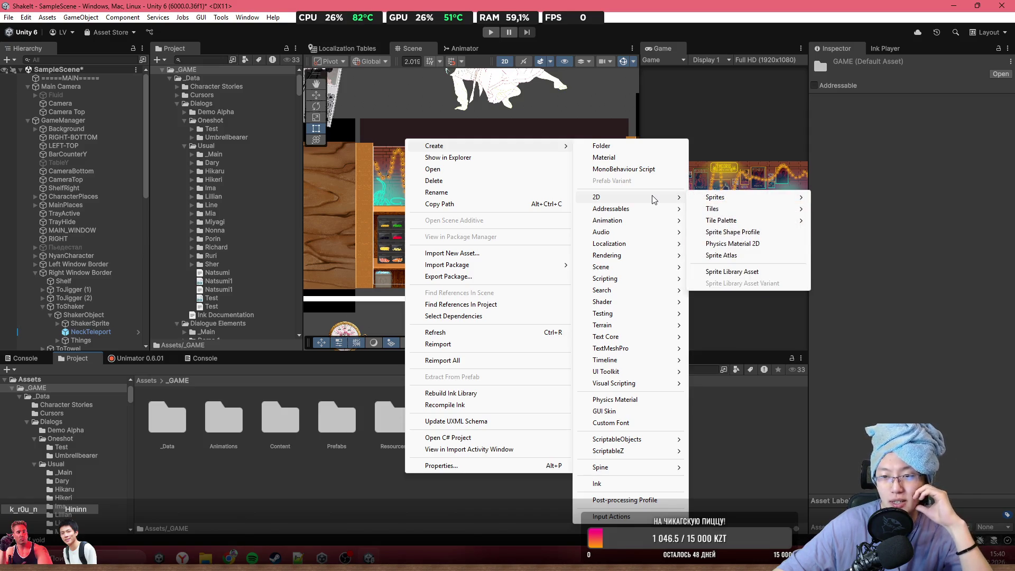
pyautogui.moveTo(746, 197)
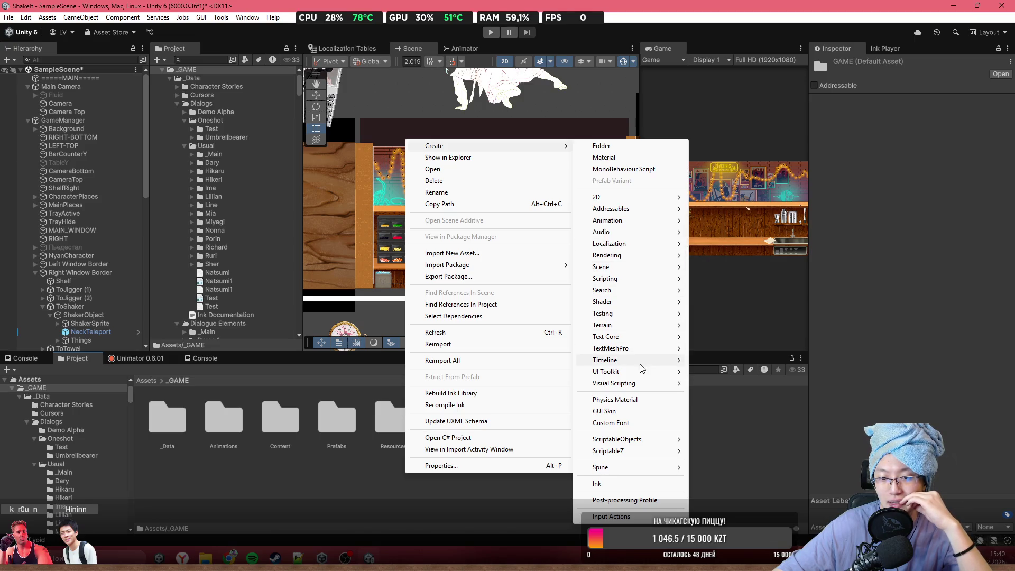
pyautogui.moveTo(624, 325)
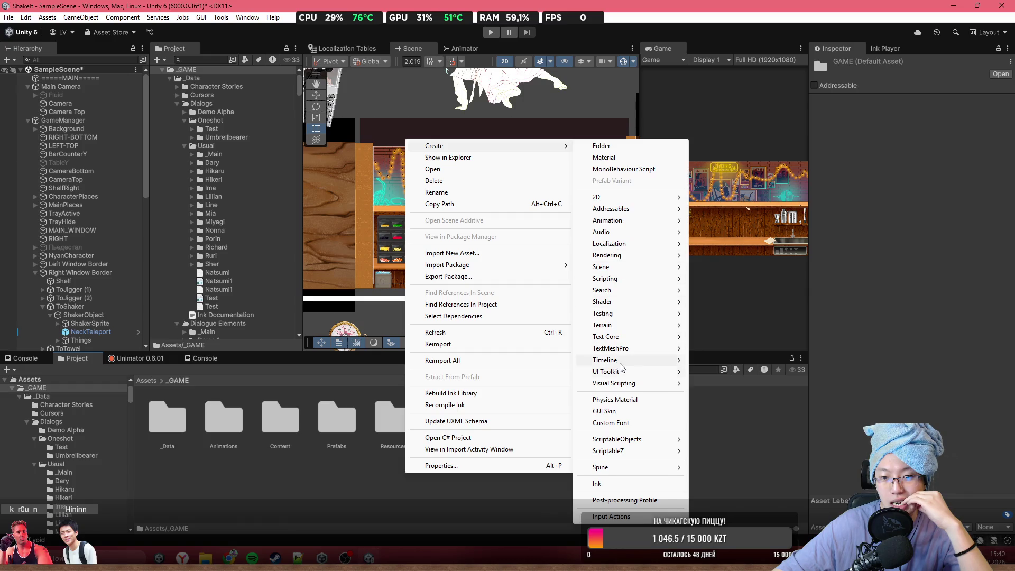
pyautogui.moveTo(635, 379)
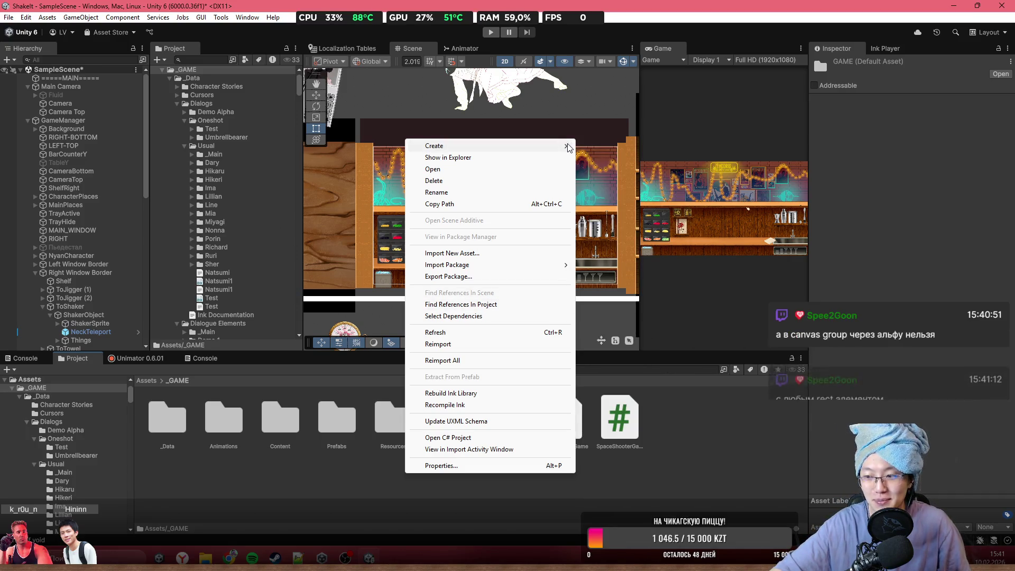
pyautogui.moveTo(566, 141)
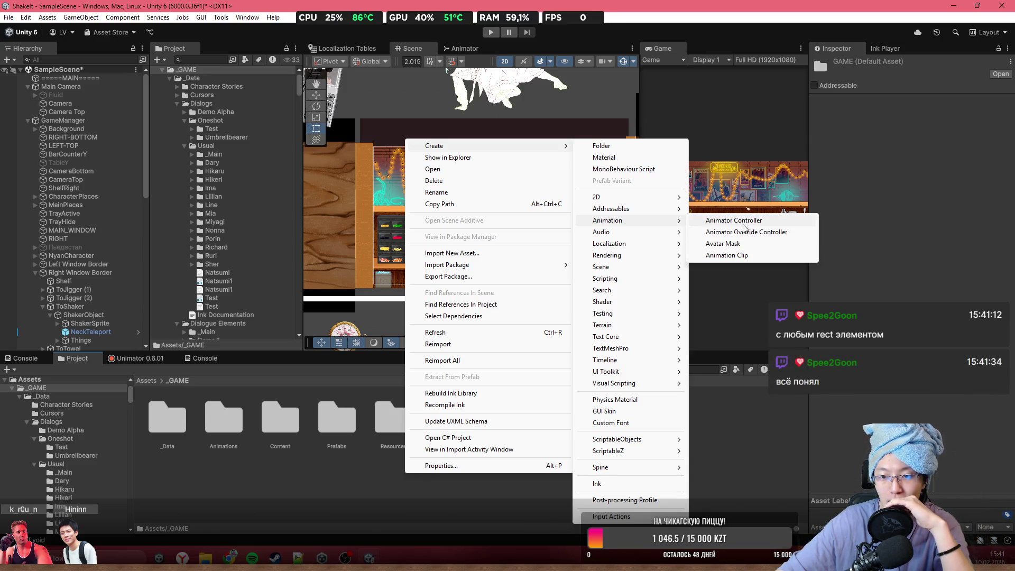
pyautogui.moveTo(631, 259)
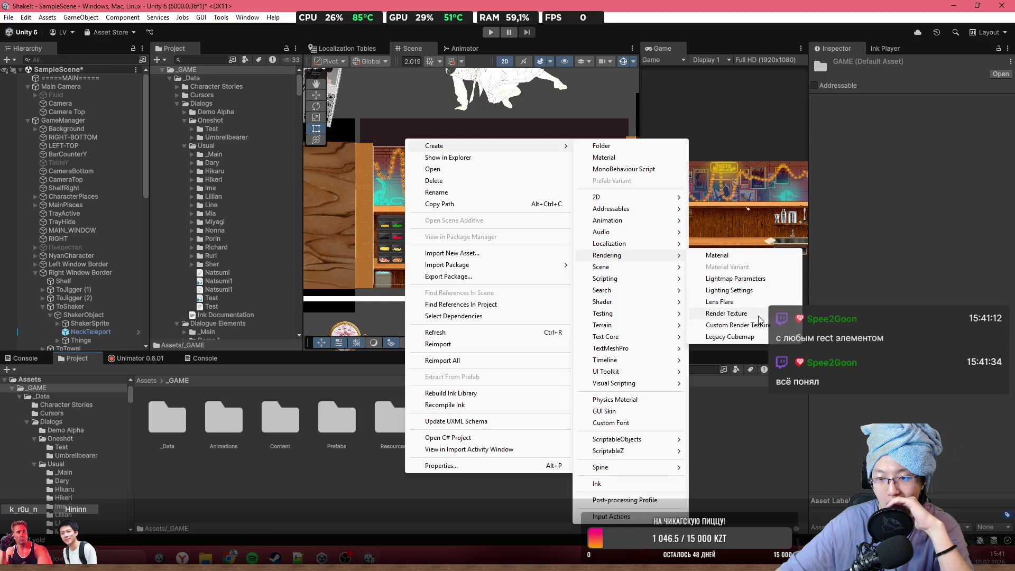
pyautogui.click(745, 313)
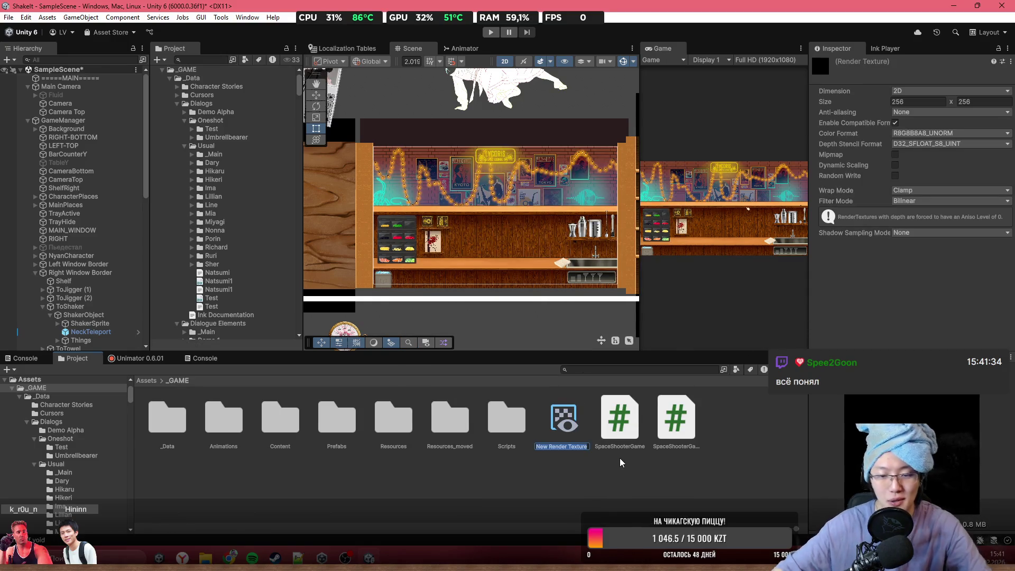
pyautogui.write('q')
pyautogui.write('cte')
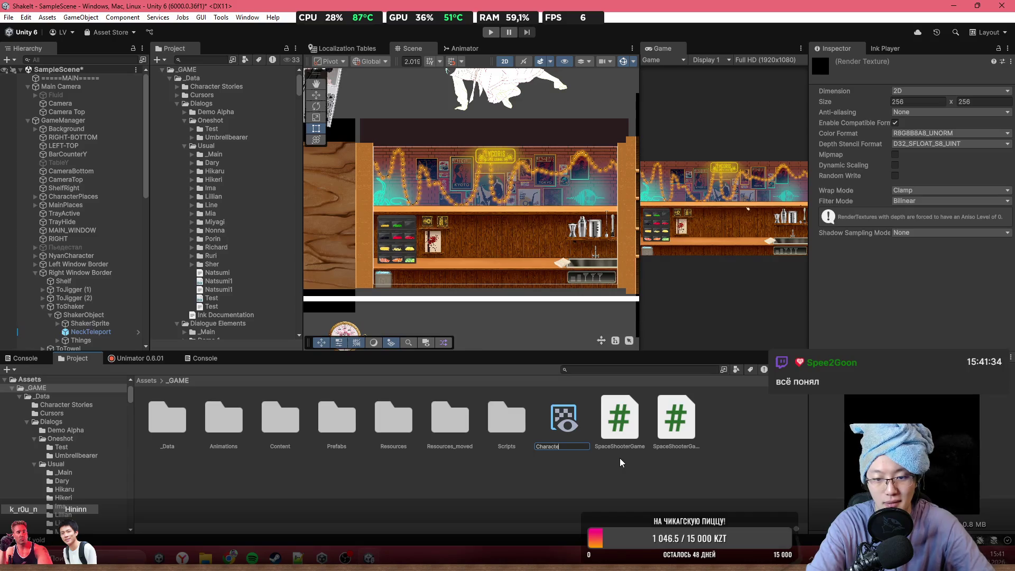
pyautogui.write('rs')
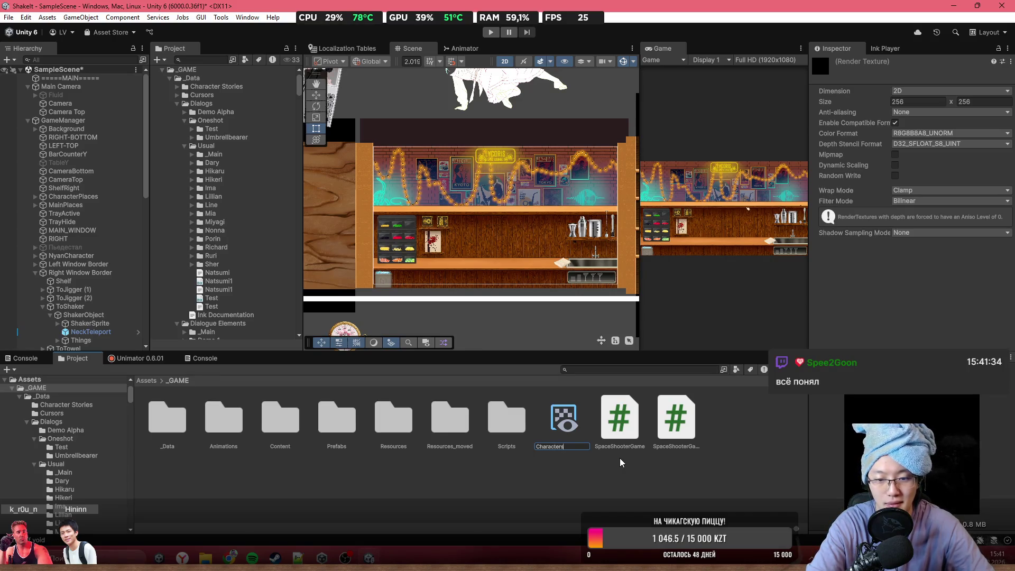
pyautogui.write('Tex')
pyautogui.write('ture')
# - Name the render texture CharactersTexture and set its size to 1920 × 1080
pyautogui.press('Return')
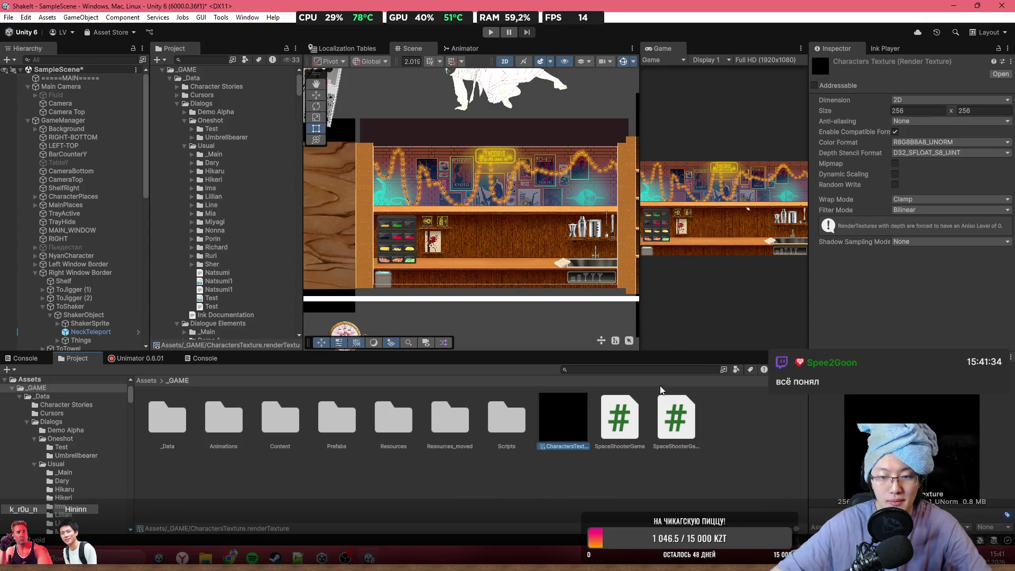
pyautogui.click(852, 113)
pyautogui.write('1920')
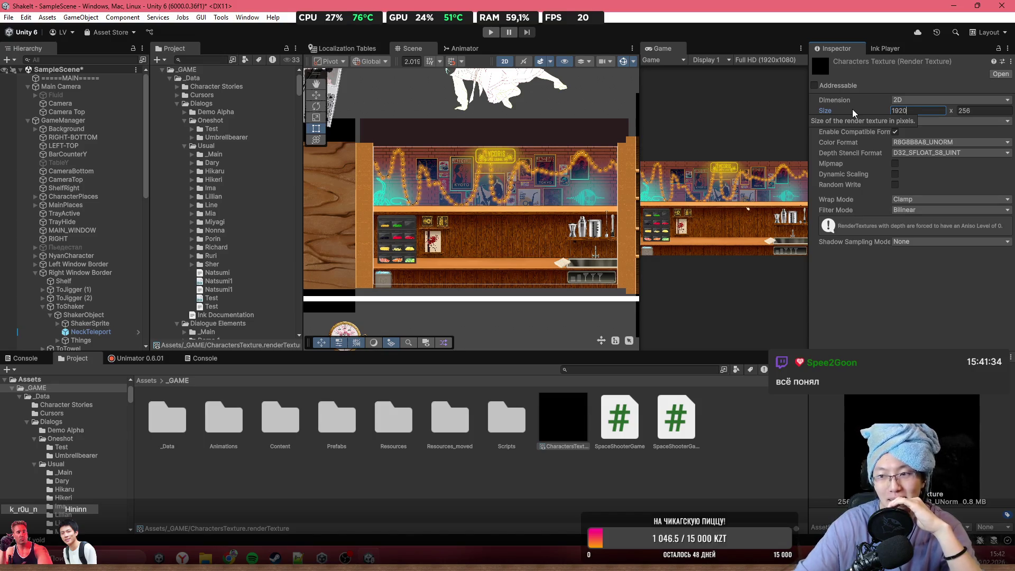
pyautogui.press('Tab')
pyautogui.write('1080')
pyautogui.press('Return')
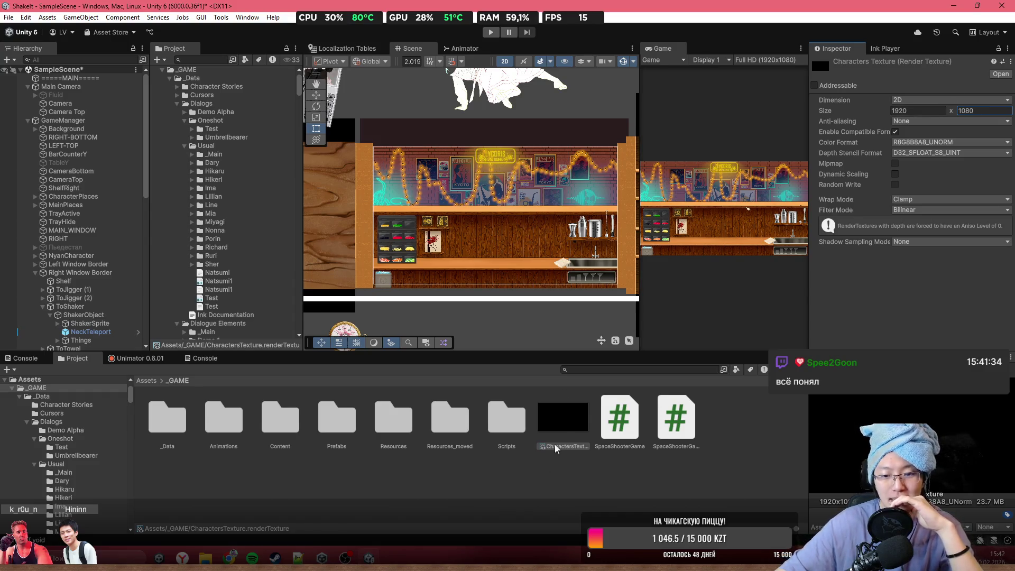
pyautogui.scroll(-3, 418, 305)
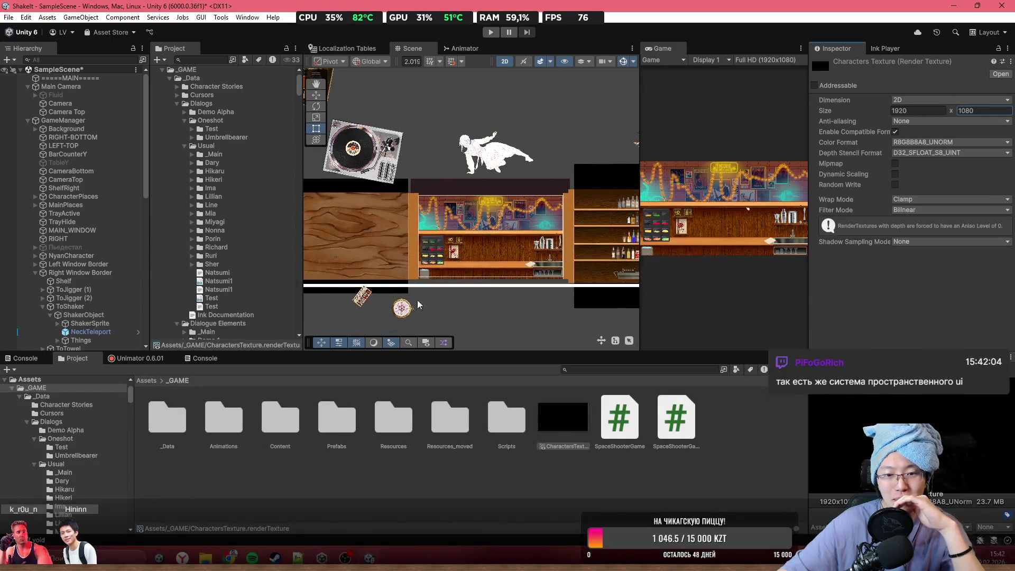
pyautogui.scroll(-2, 566, 259)
pyautogui.click(559, 420)
pyautogui.scroll(5, 489, 207)
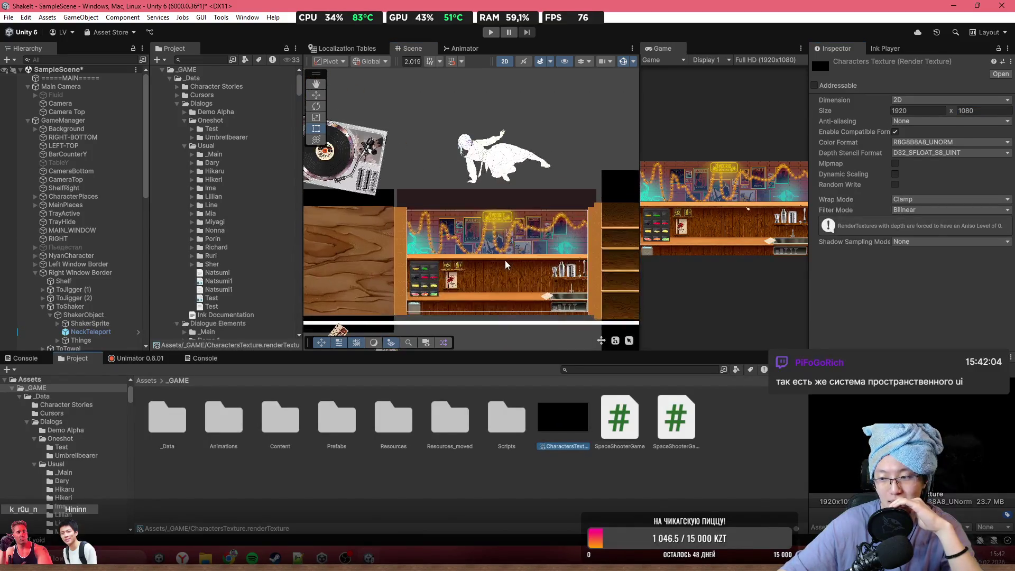
pyautogui.scroll(2, 489, 206)
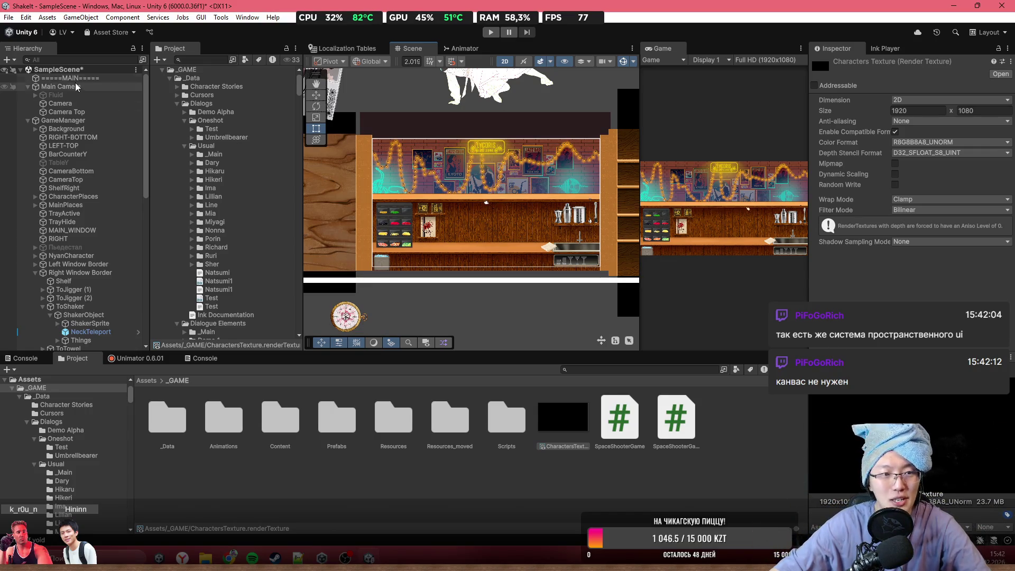
pyautogui.scroll(4, 534, 267)
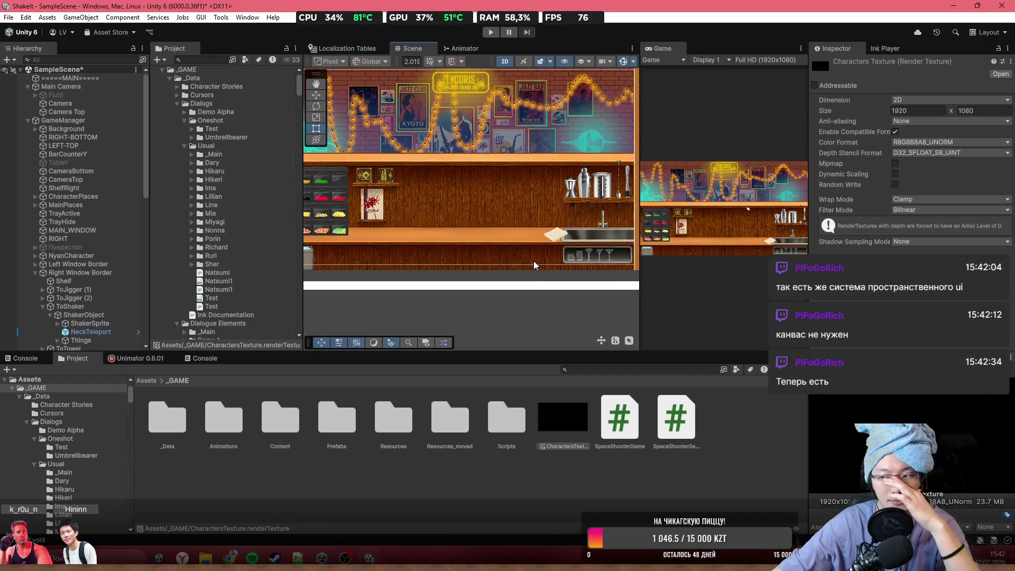
pyautogui.scroll(-3, 563, 269)
pyautogui.scroll(5, 565, 271)
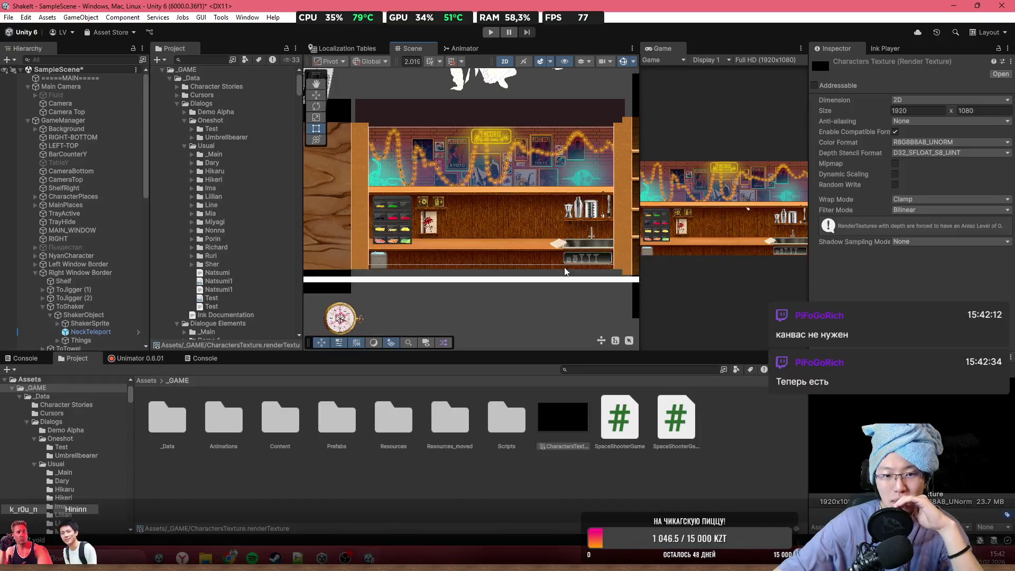
pyautogui.scroll(1, 544, 270)
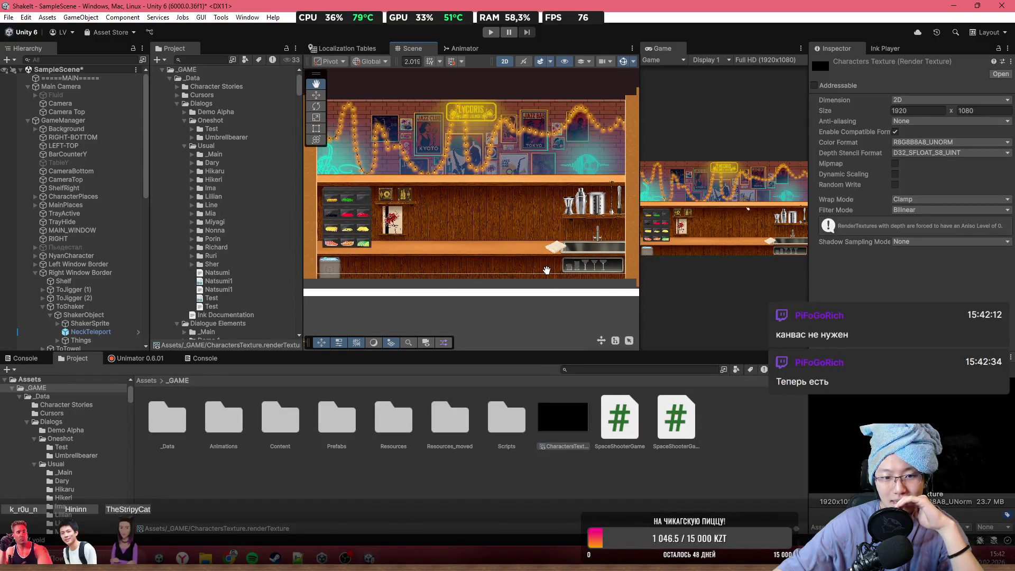
pyautogui.scroll(1, 547, 272)
pyautogui.moveTo(554, 276); pyautogui.dragTo(561, 279)
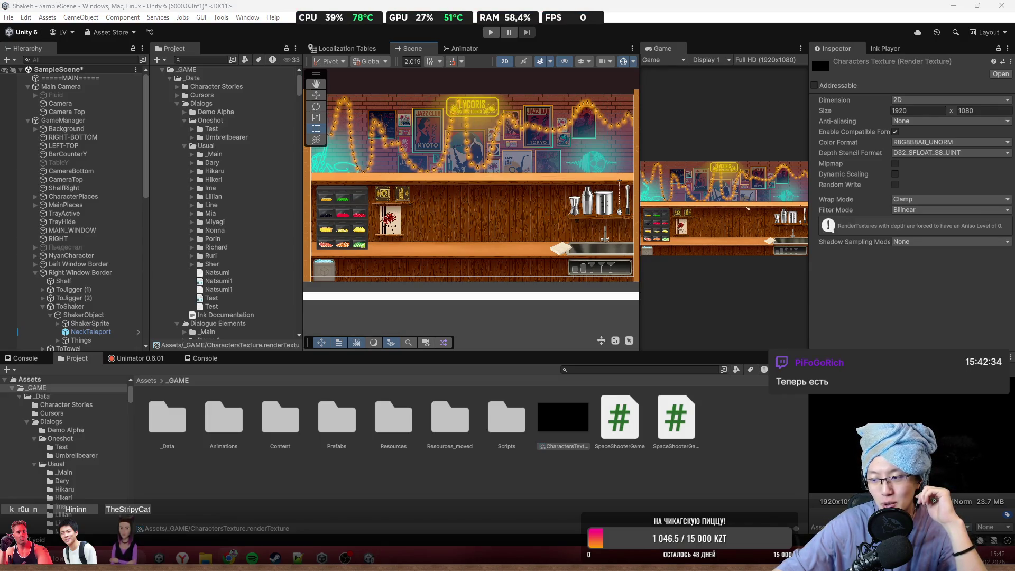
pyautogui.moveTo(462, 264)
pyautogui.mouseDown()
pyautogui.moveTo(550, 225)
pyautogui.moveTo(563, 233)
pyautogui.mouseUp()
pyautogui.moveTo(544, 297); pyautogui.dragTo(518, 295)
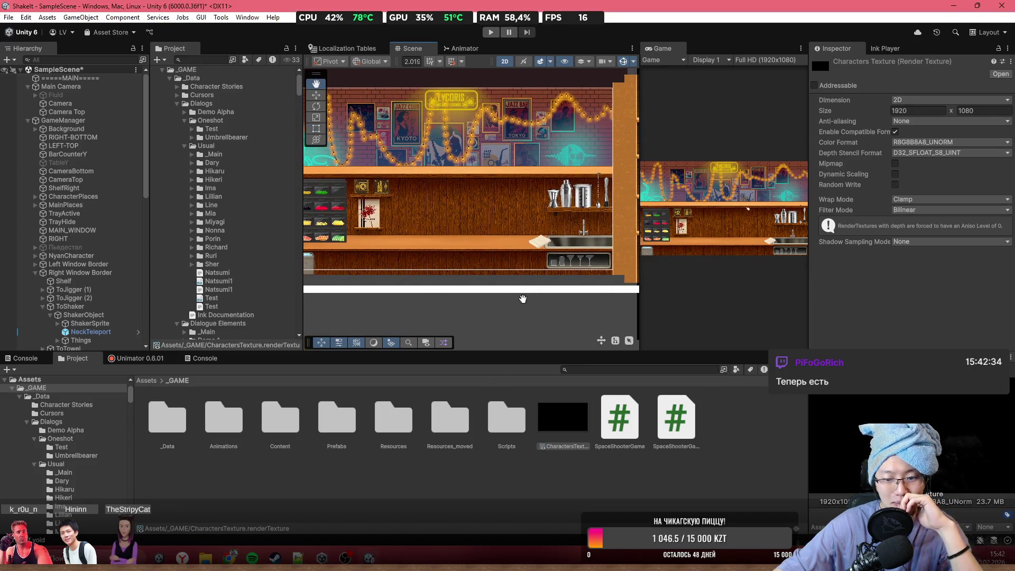
pyautogui.moveTo(463, 184)
pyautogui.mouseDown()
pyautogui.moveTo(445, 228)
pyautogui.moveTo(505, 279)
pyautogui.mouseUp()
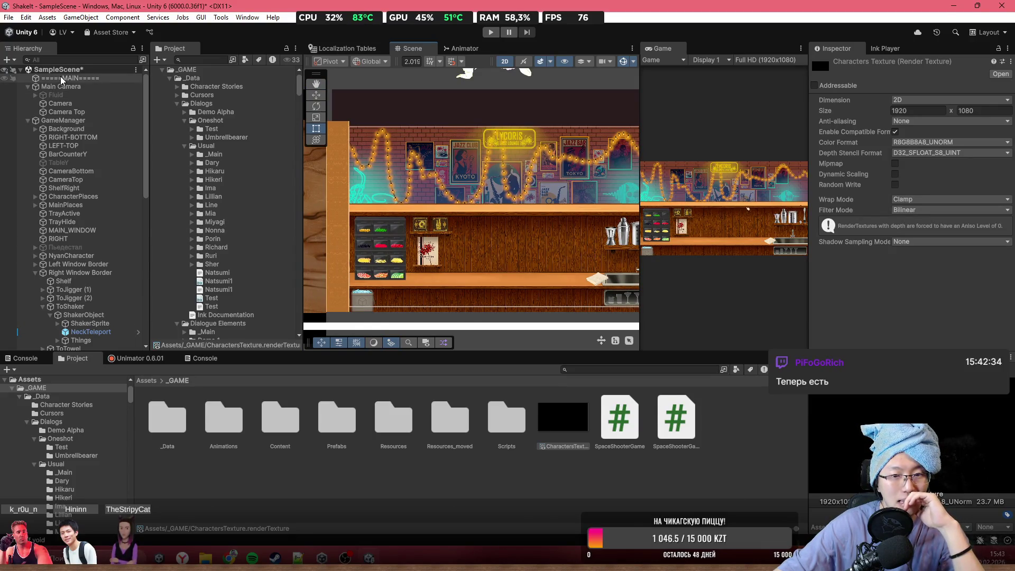
pyautogui.click(10, 60)
pyautogui.moveTo(87, 99)
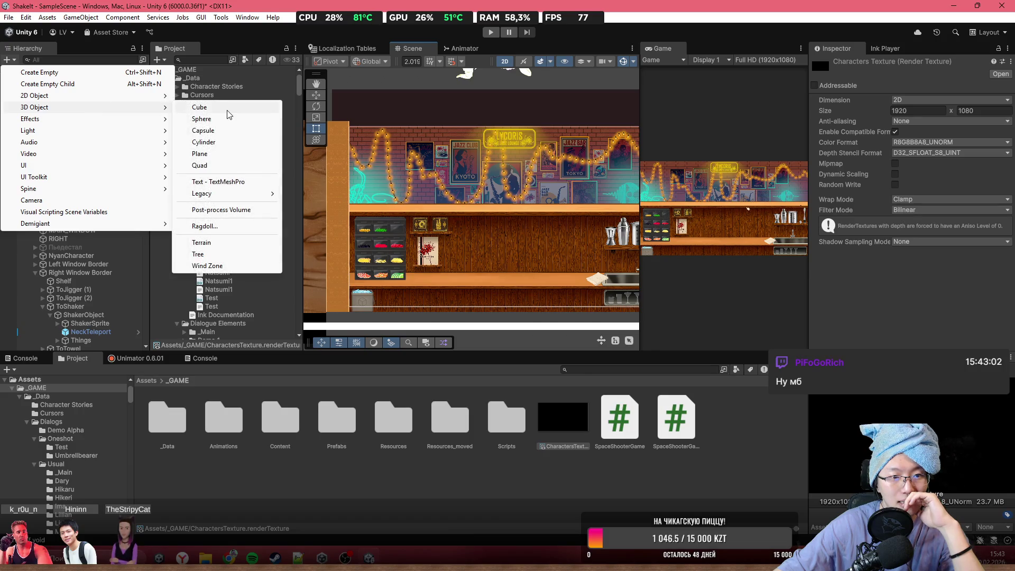
pyautogui.click(237, 164)
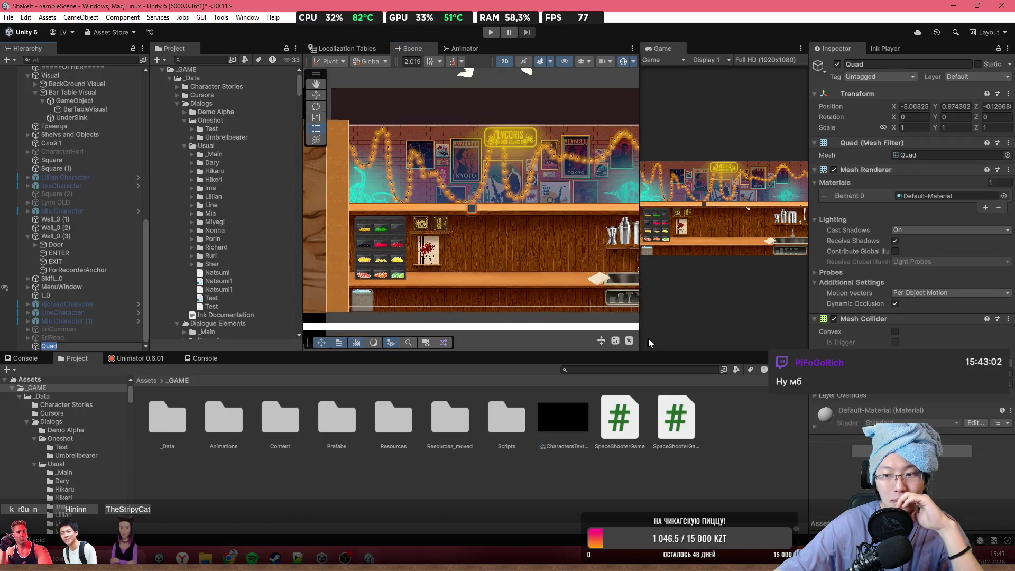
pyautogui.moveTo(596, 425)
pyautogui.mouseDown()
pyautogui.moveTo(899, 273)
pyautogui.moveTo(899, 182)
pyautogui.moveTo(951, 154)
pyautogui.moveTo(954, 207)
pyautogui.moveTo(957, 175)
pyautogui.moveTo(913, 173)
pyautogui.moveTo(919, 156)
pyautogui.moveTo(930, 198)
pyautogui.moveTo(926, 153)
pyautogui.mouseUp()
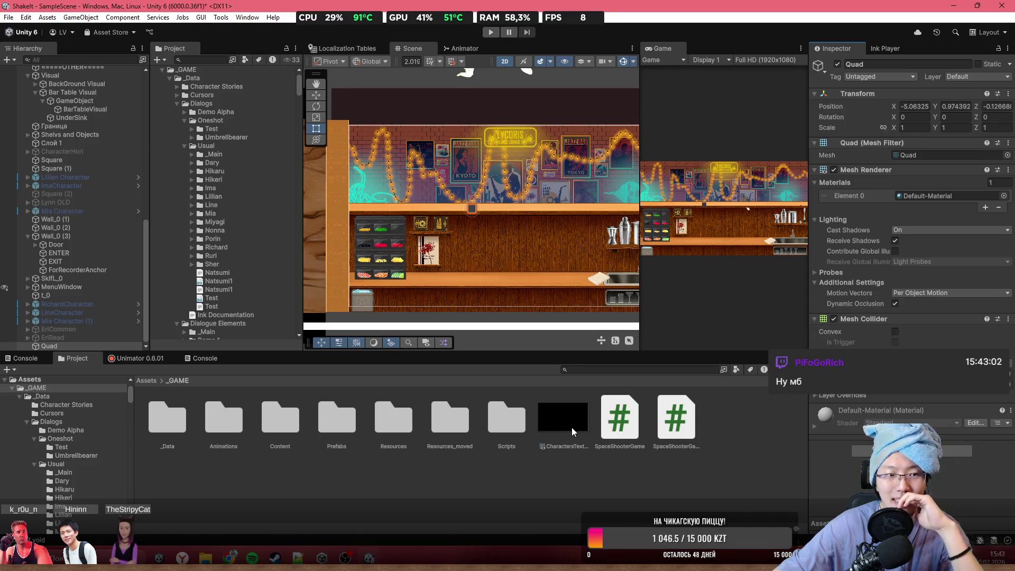
pyautogui.scroll(15, 31, 233)
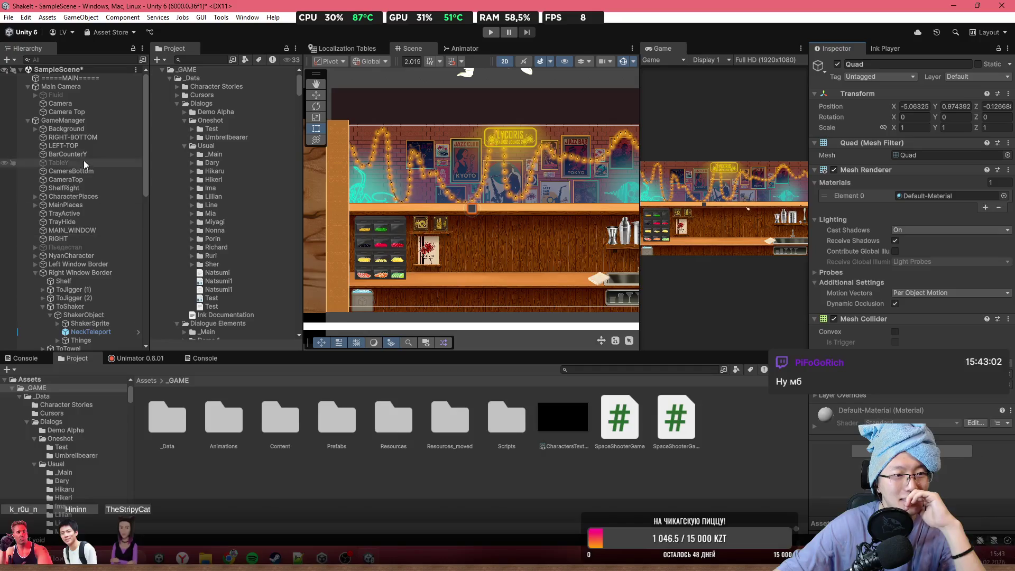
# - Select Fluid's Render Quad, ping its 2D Fluid Material, and inspect the material's Opacity
pyautogui.click(94, 97)
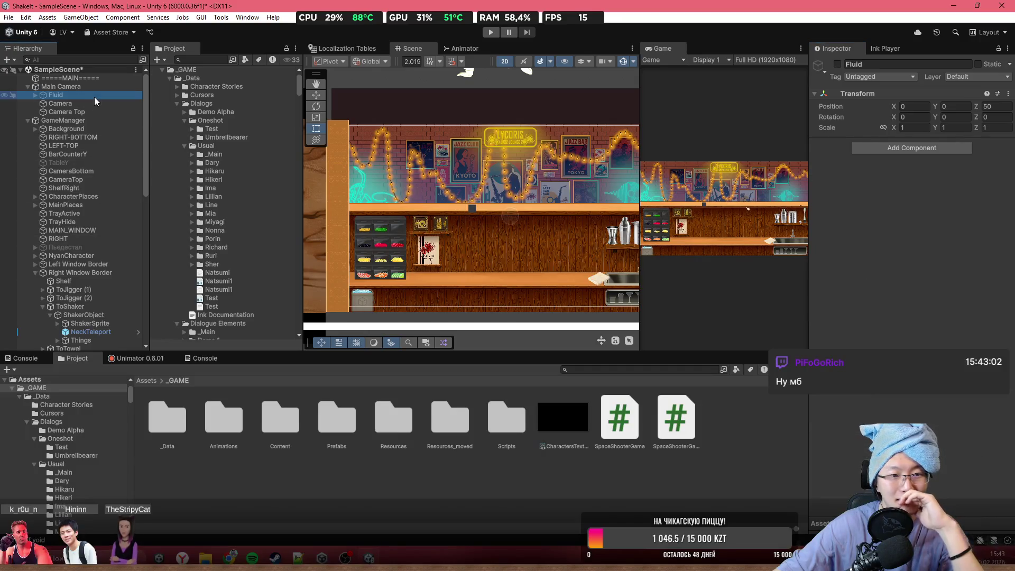
pyautogui.click(35, 95)
pyautogui.click(58, 103)
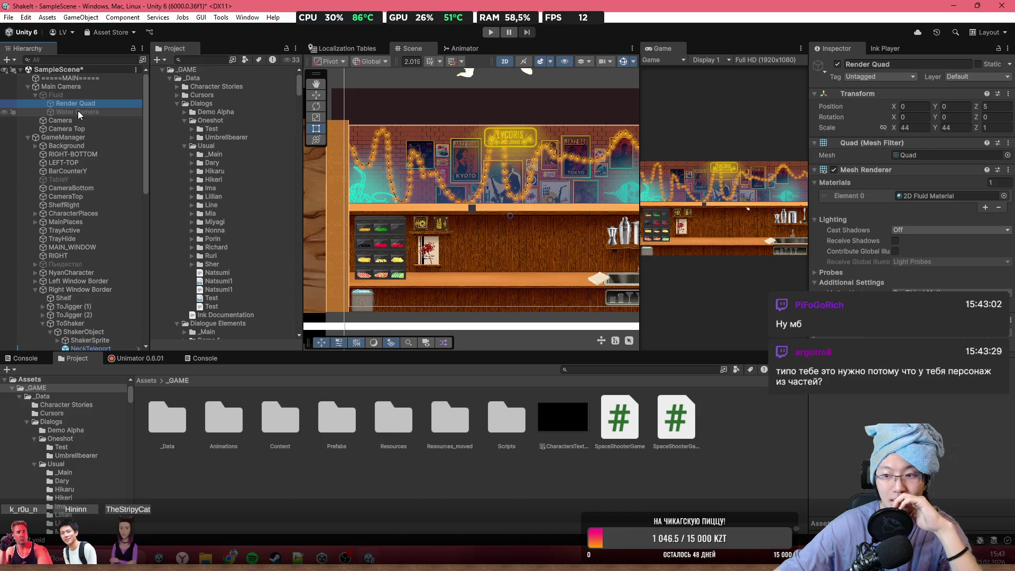
pyautogui.click(926, 195)
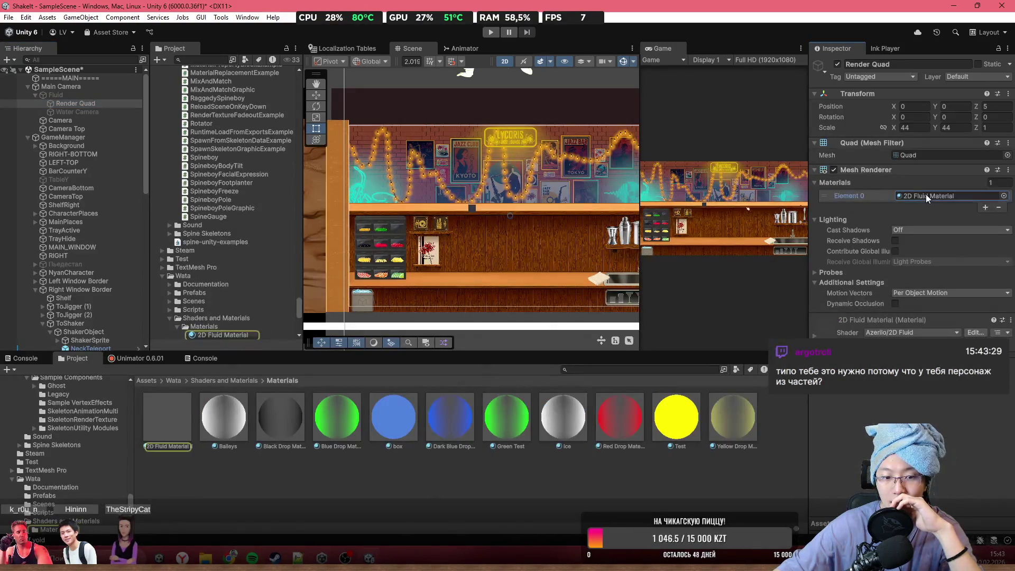
pyautogui.click(165, 422)
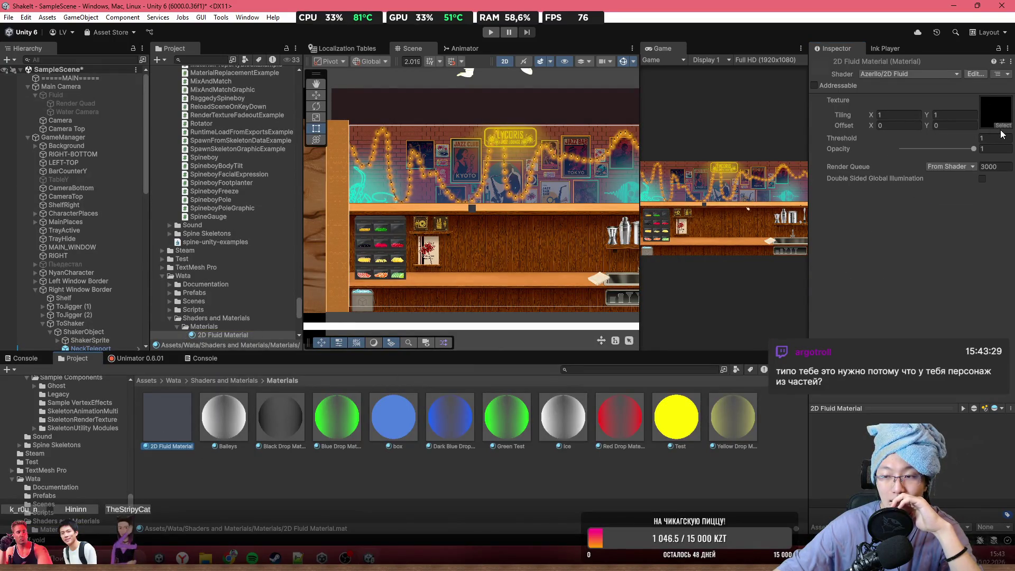
pyautogui.click(982, 150)
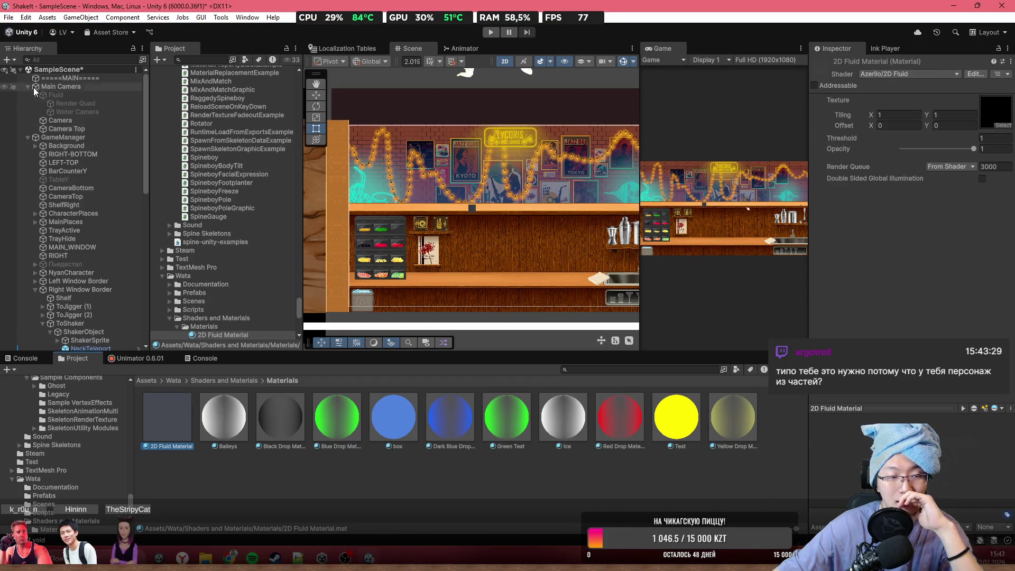
# - Assign the 2D Fluid Material to the Quad's Mesh Renderer Element 0
pyautogui.click(474, 210)
pyautogui.click(1005, 203)
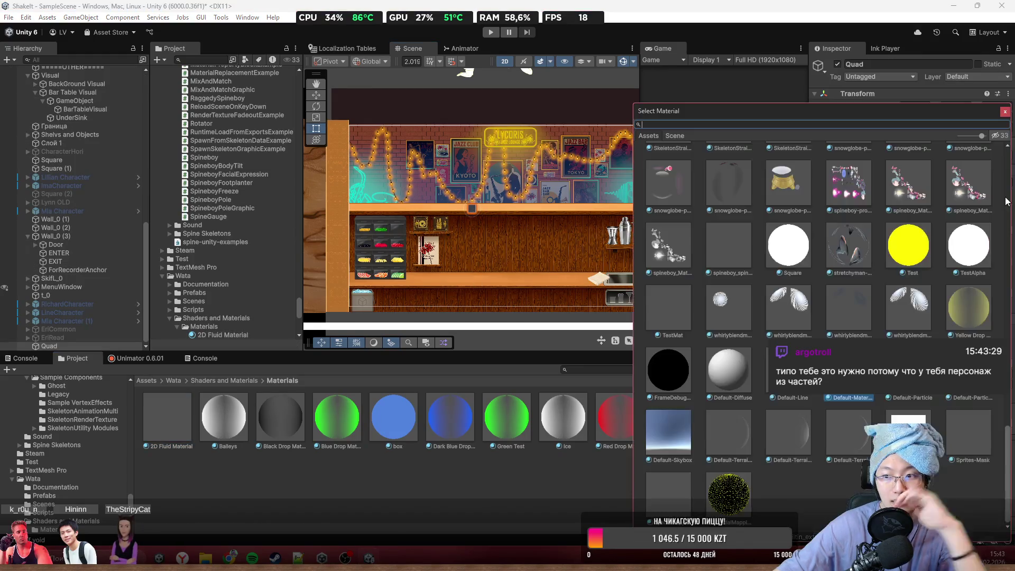
pyautogui.write('az')
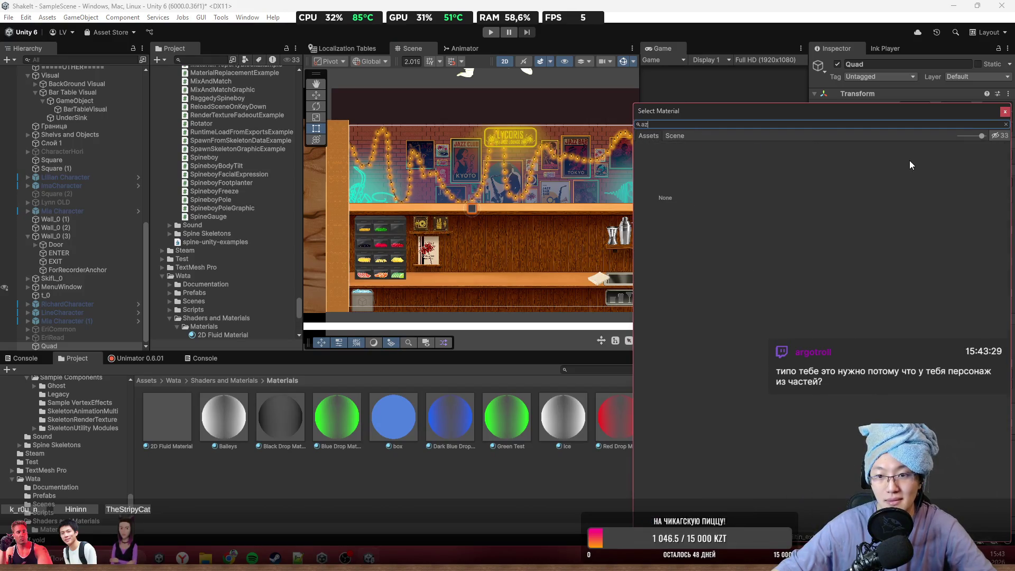
pyautogui.click(1005, 112)
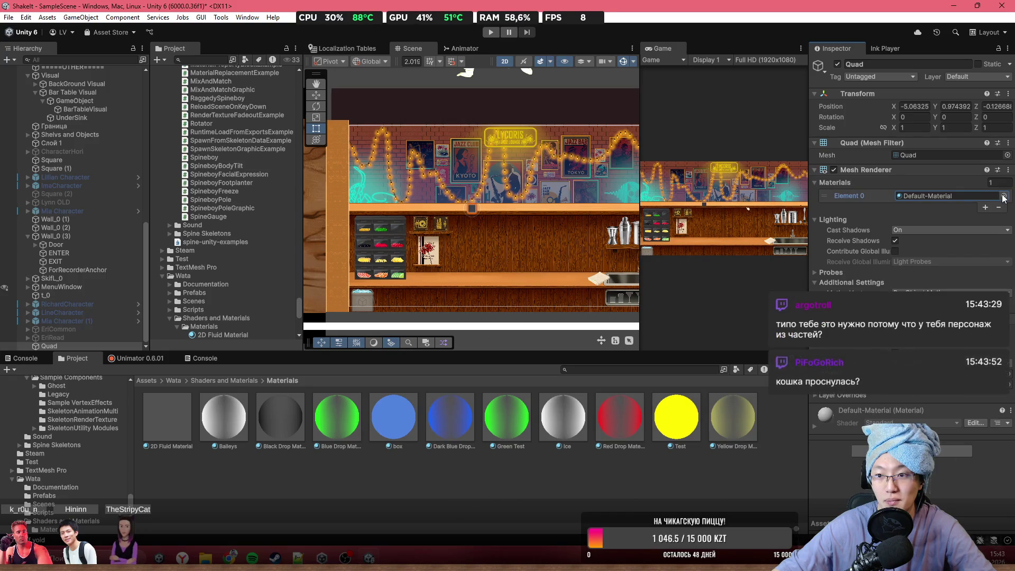
pyautogui.moveTo(167, 418); pyautogui.dragTo(947, 197)
# - Set CharactersTexture as the 2D Fluid Material's texture
pyautogui.scroll(2, 478, 227)
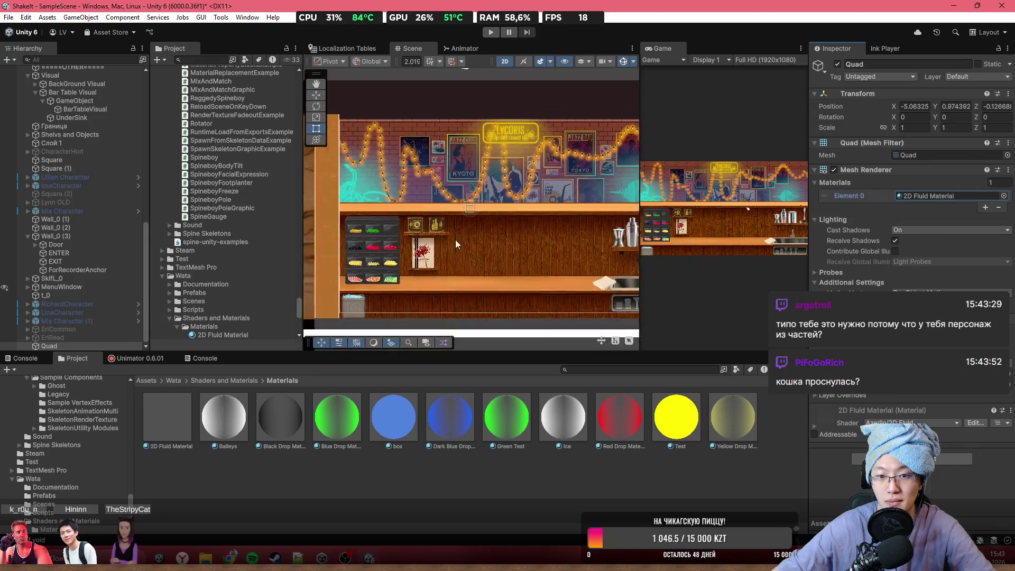
pyautogui.scroll(2, 537, 208)
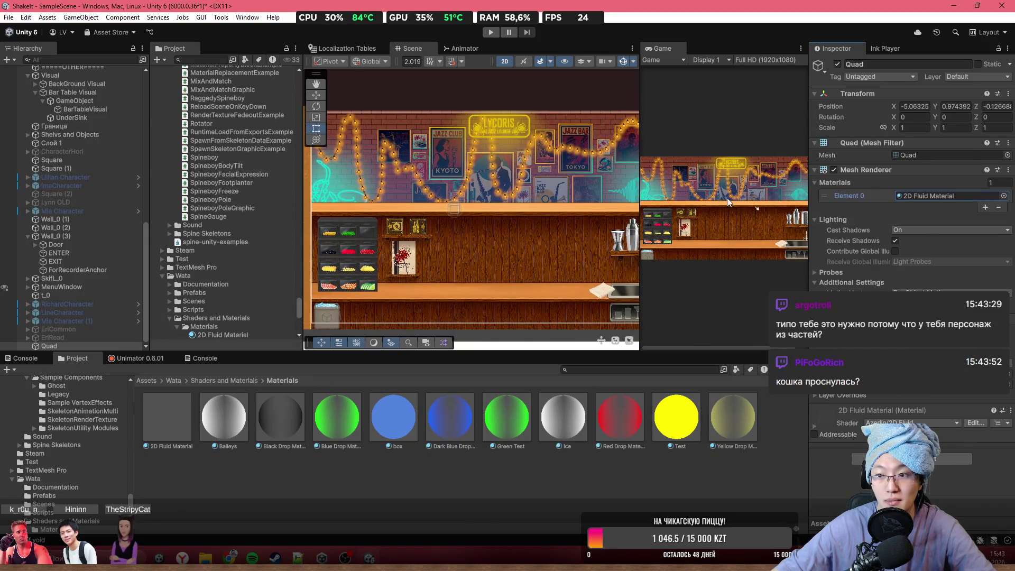
pyautogui.scroll(-2, 540, 233)
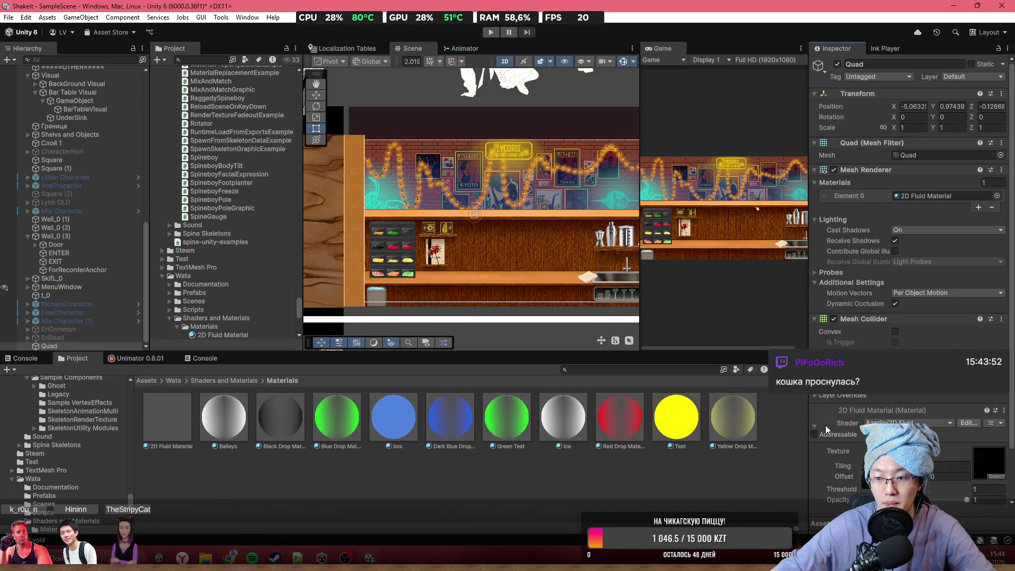
pyautogui.scroll(-3, 846, 437)
pyautogui.click(995, 420)
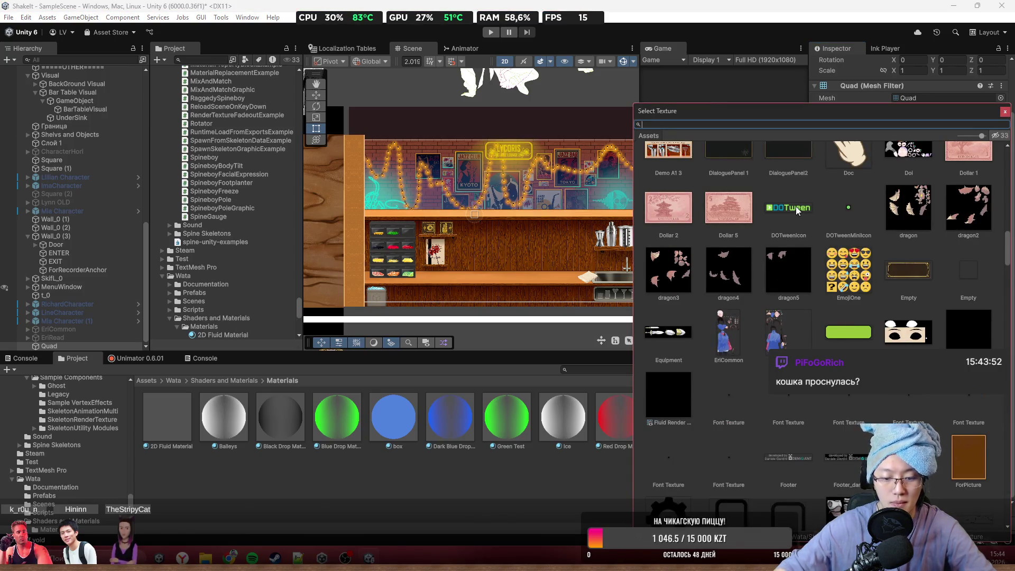
pyautogui.write('cha')
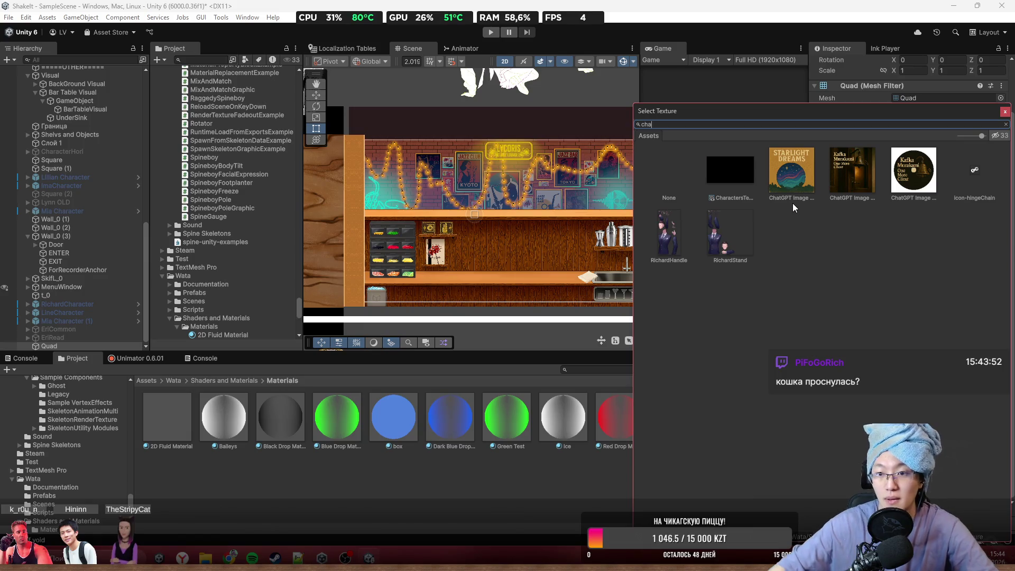
pyautogui.doubleClick(738, 182)
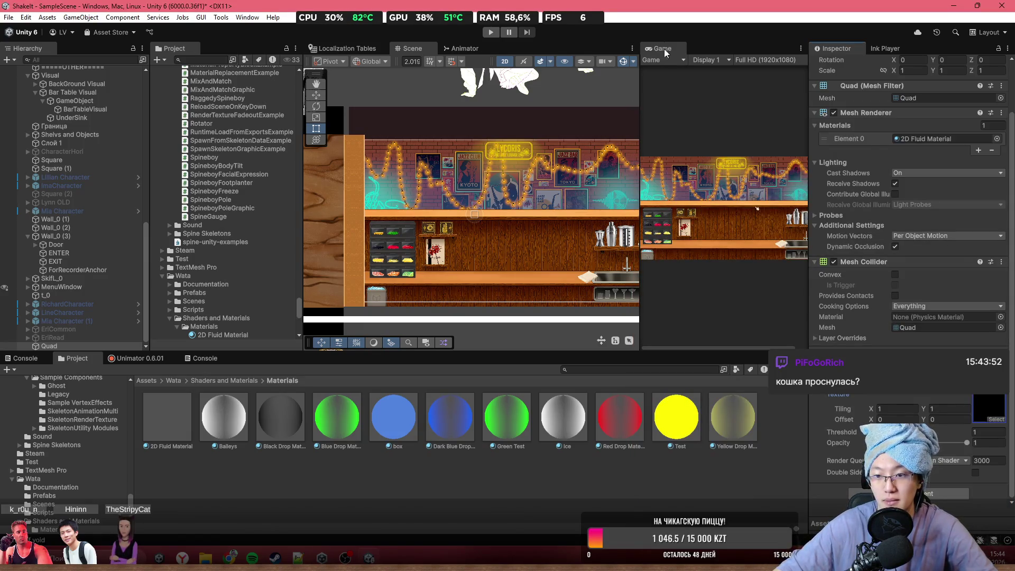
# - Stretch the Quad to about 15.3 × 8.25 over the bar's back wall
pyautogui.scroll(2, 608, 214)
pyautogui.moveTo(469, 220)
pyautogui.mouseDown()
pyautogui.moveTo(619, 304)
pyautogui.moveTo(588, 244)
pyautogui.mouseUp()
pyautogui.scroll(-2, 564, 222)
pyautogui.moveTo(568, 138)
pyautogui.mouseDown()
pyautogui.moveTo(521, 271)
pyautogui.moveTo(516, 144)
pyautogui.mouseUp()
pyautogui.scroll(-3, 527, 175)
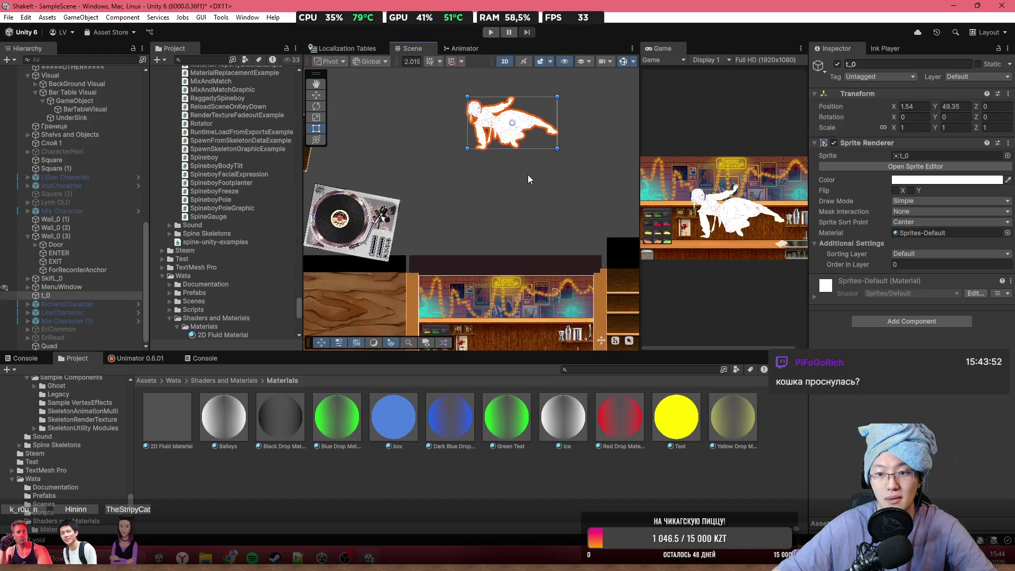
# - Select Camera Top, review its Culling Mask, and keep Clear Flags at Depth only
pyautogui.scroll(3, 471, 278)
pyautogui.scroll(-2, 480, 275)
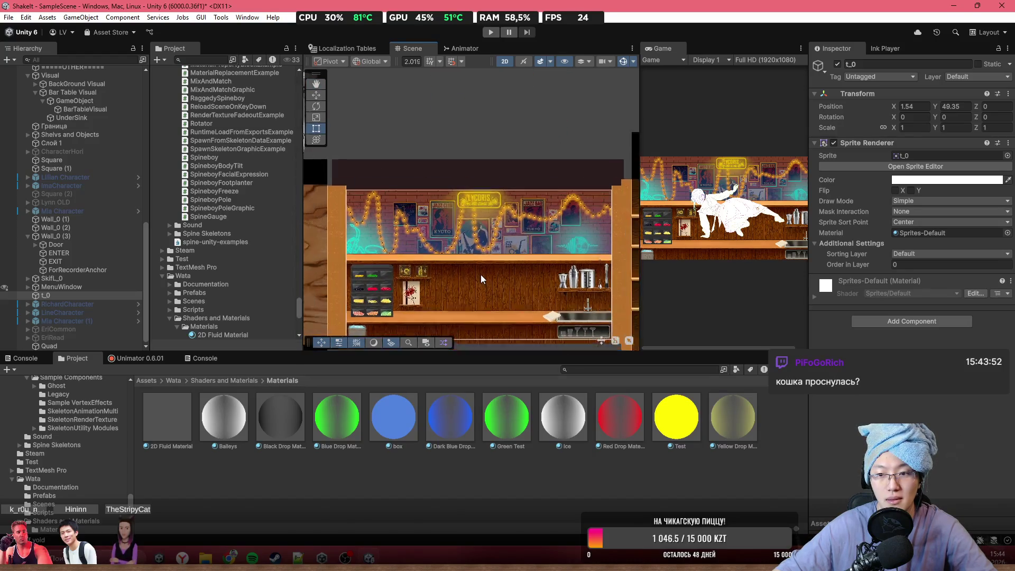
pyautogui.moveTo(499, 146); pyautogui.dragTo(491, 206)
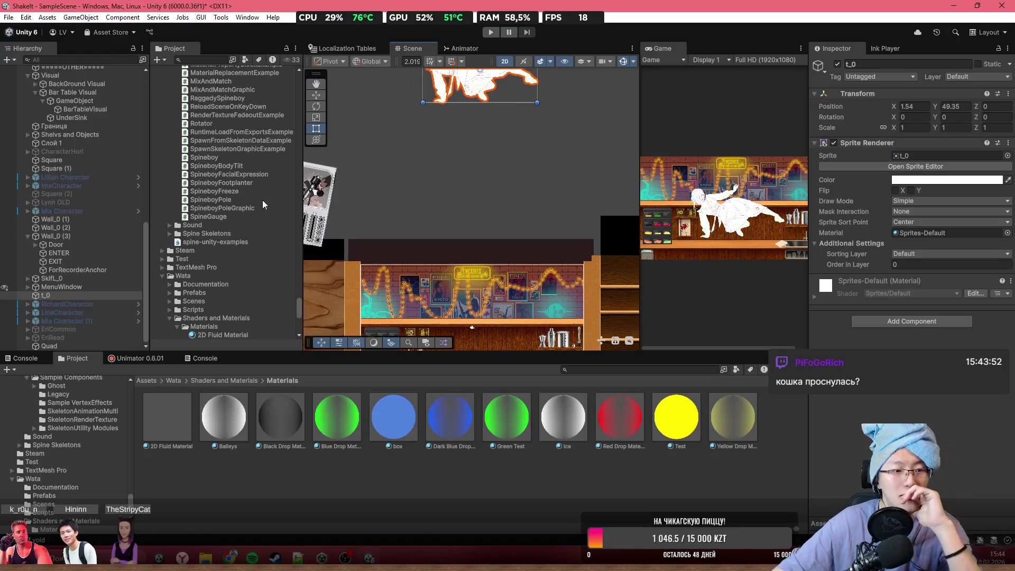
pyautogui.scroll(10, 85, 140)
pyautogui.scroll(5, 85, 140)
pyautogui.doubleClick(67, 128)
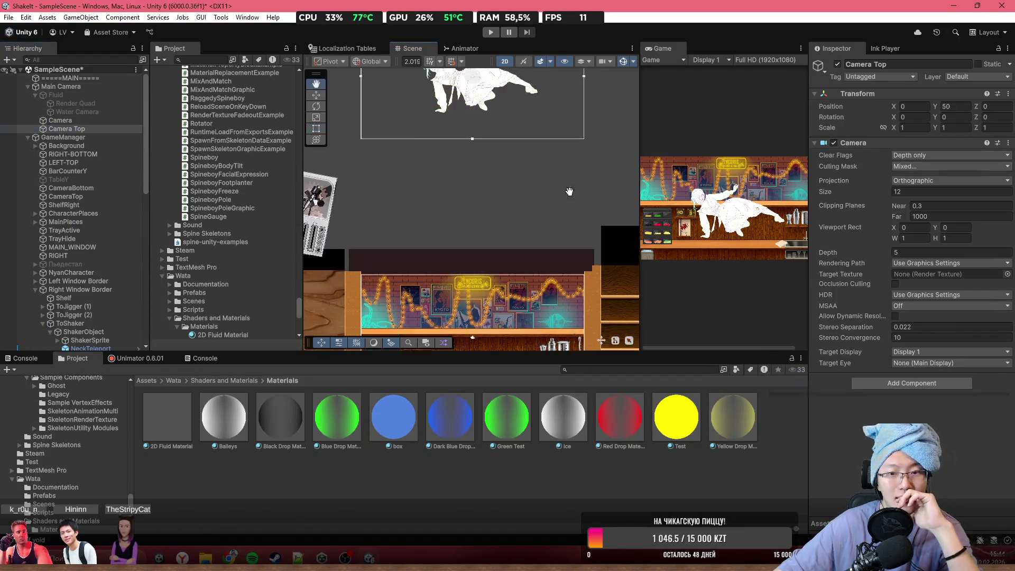
pyautogui.click(959, 154)
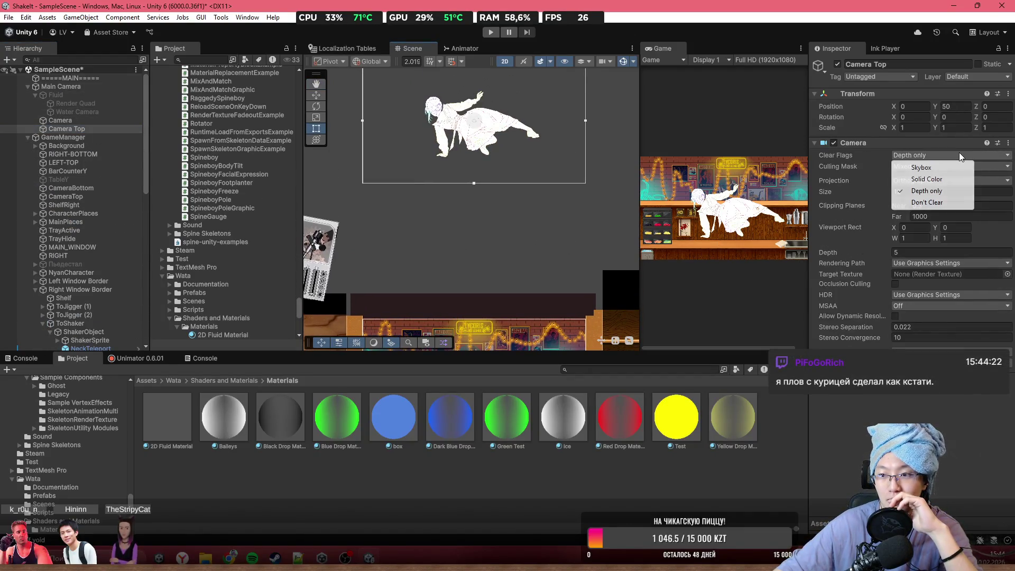
pyautogui.click(988, 165)
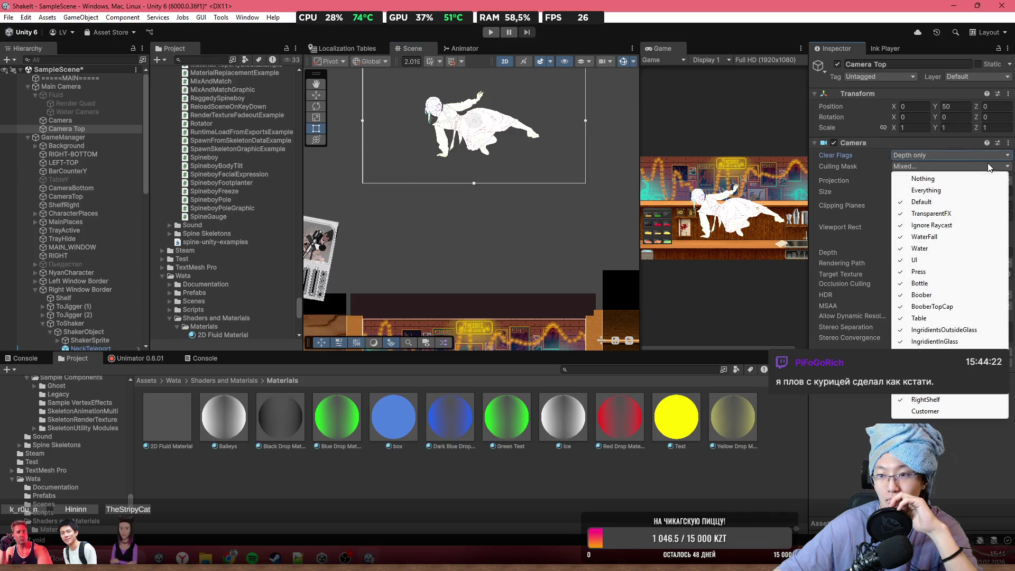
pyautogui.click(931, 154)
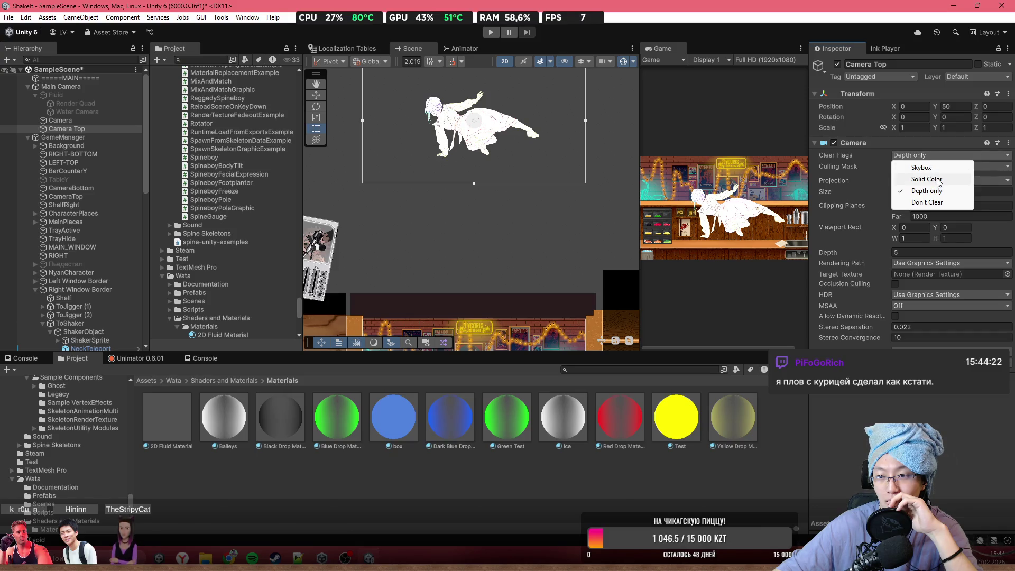
pyautogui.click(944, 451)
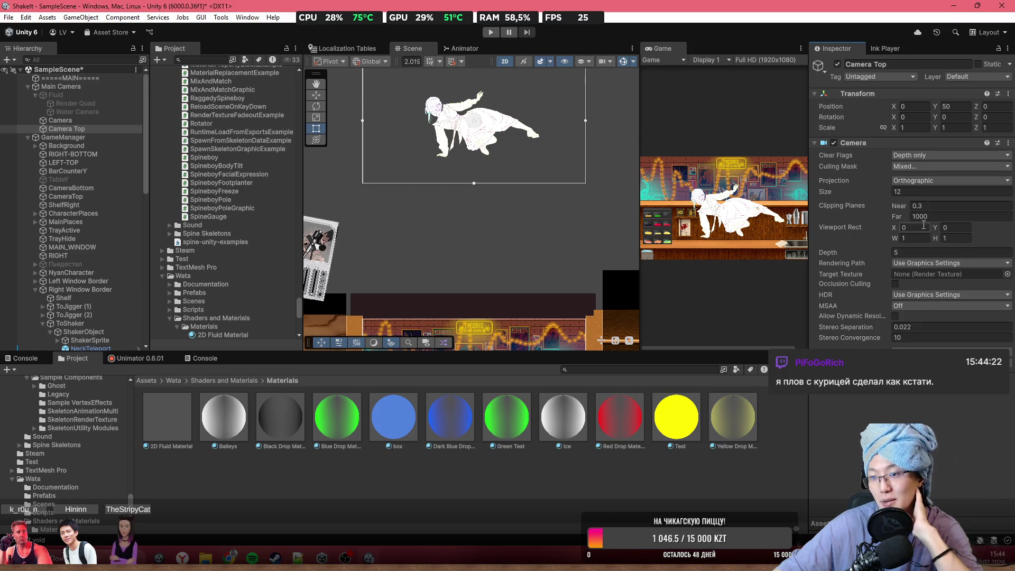
# - Set Camera Top's Target Texture to CharactersTexture
pyautogui.click(1007, 274)
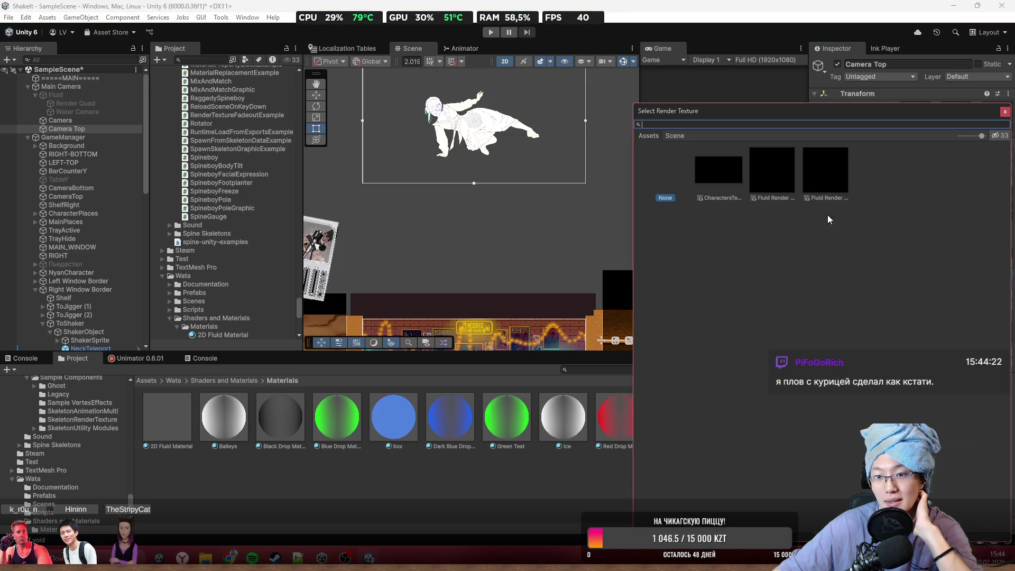
pyautogui.doubleClick(732, 180)
pyautogui.scroll(-3, 526, 261)
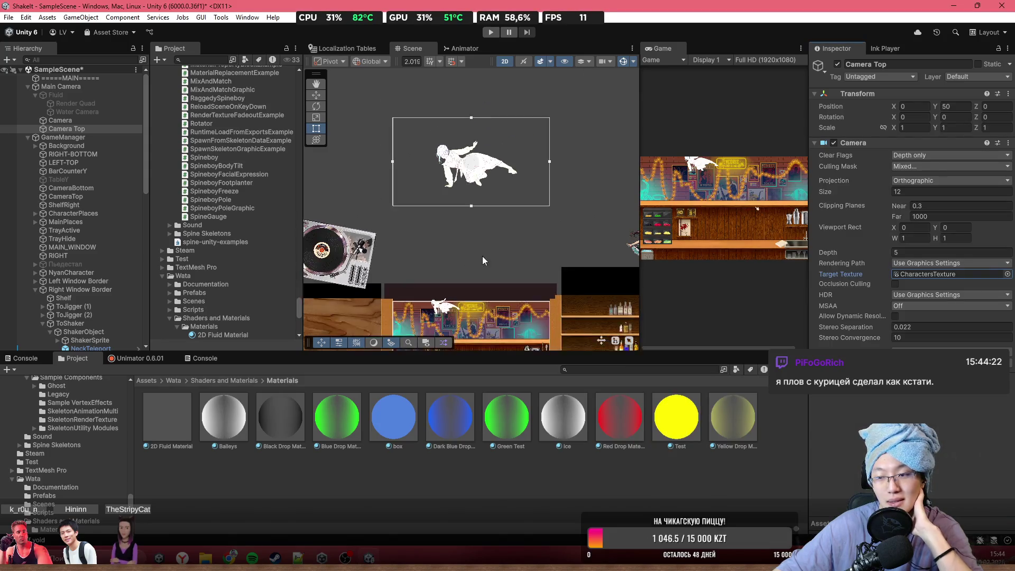
pyautogui.moveTo(482, 256); pyautogui.dragTo(511, 123)
pyautogui.scroll(3, 517, 180)
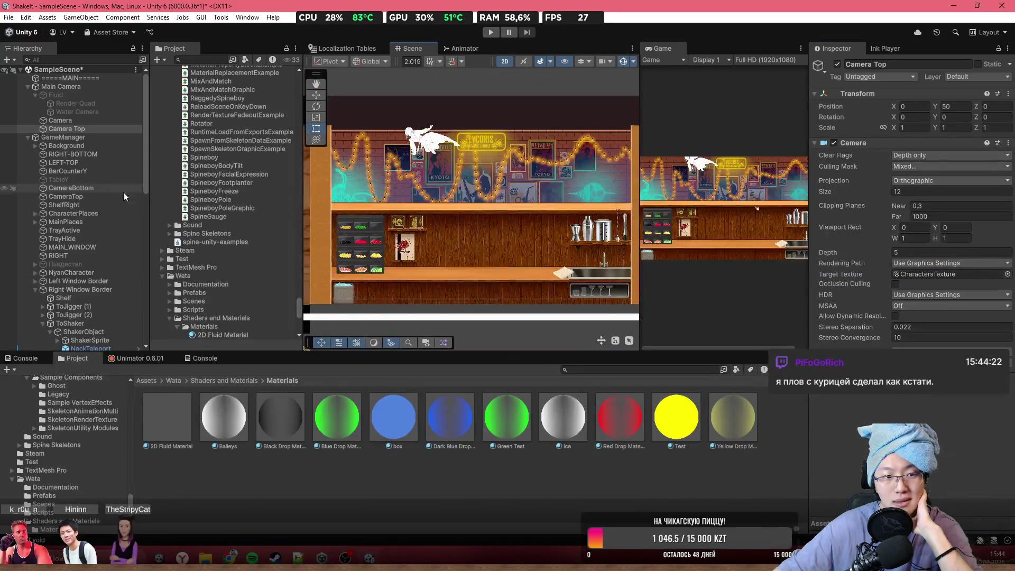
pyautogui.moveTo(144, 173); pyautogui.dragTo(145, 322)
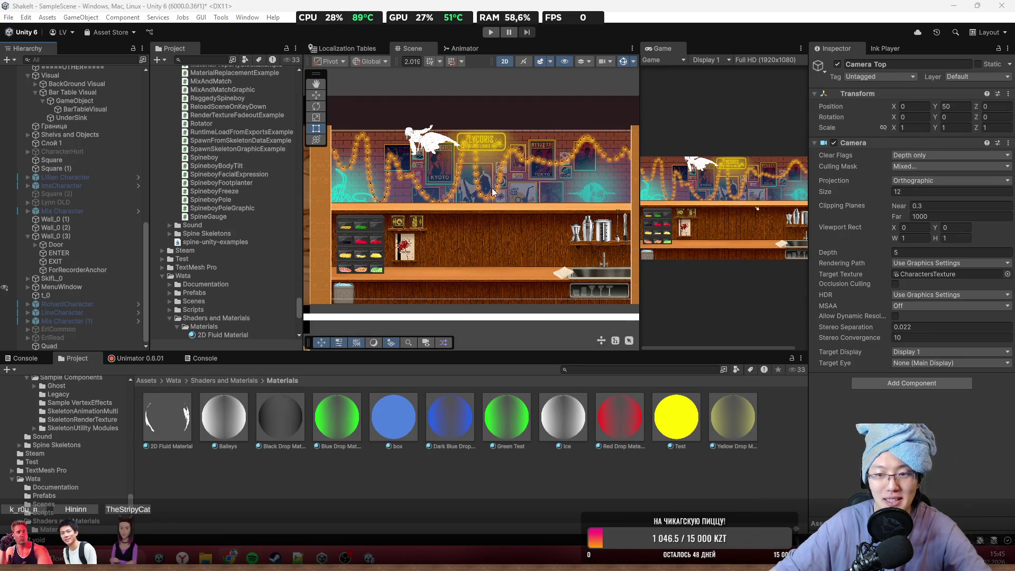
# - Shift the Scene view and select the Quad in the Hierarchy
pyautogui.moveTo(564, 160); pyautogui.dragTo(534, 151)
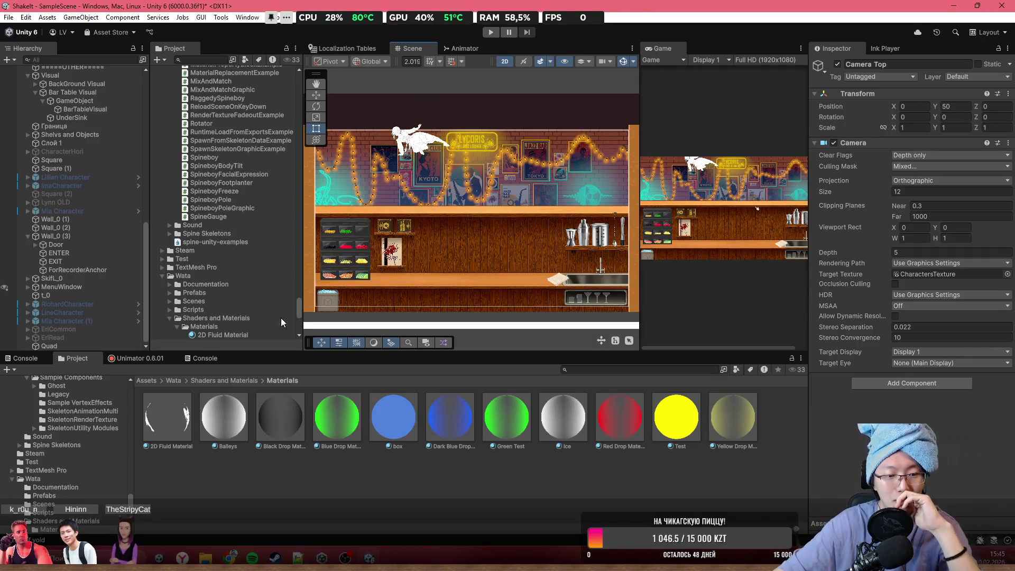
pyautogui.scroll(3, 500, 172)
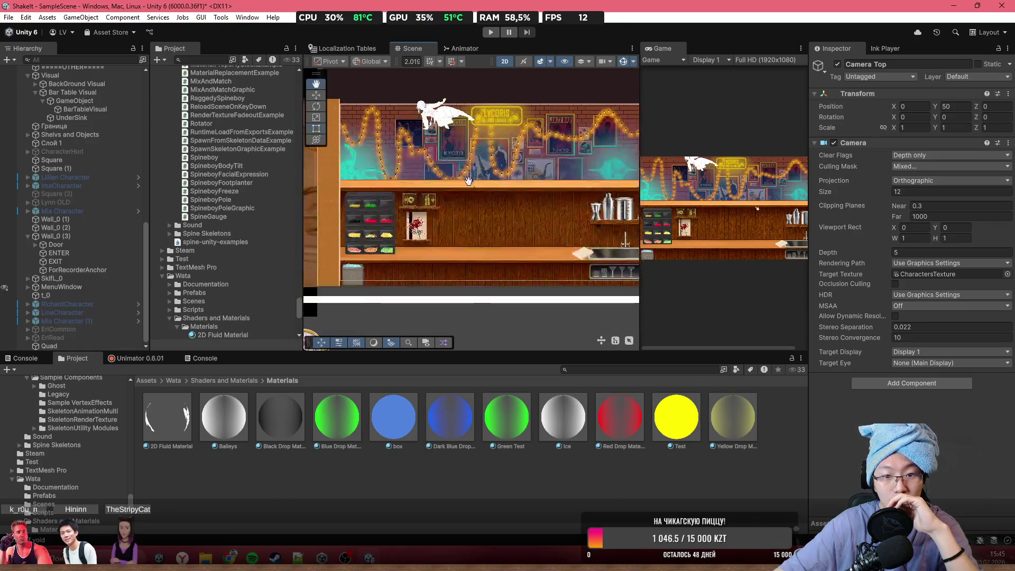
pyautogui.click(49, 346)
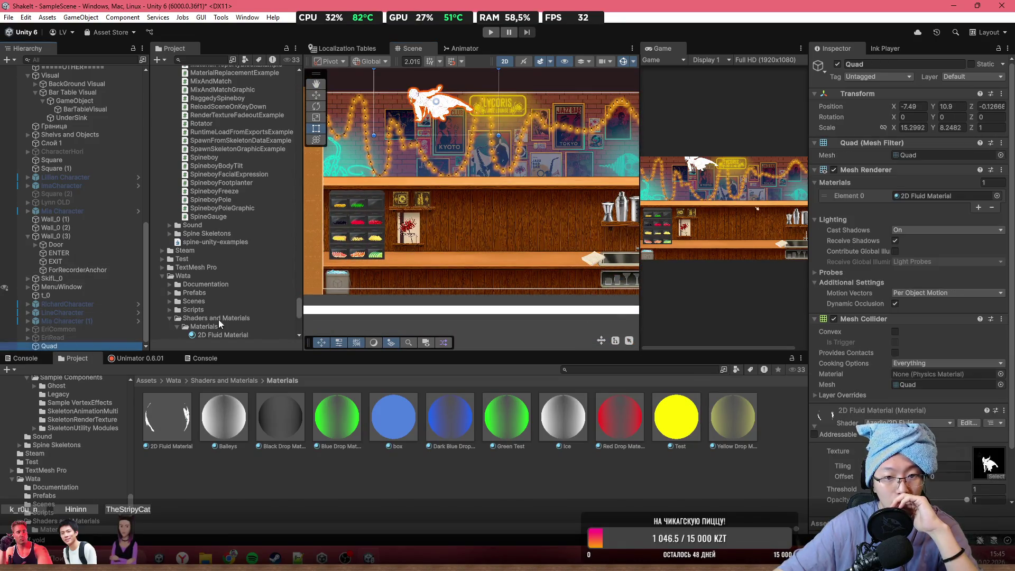
# - Move the Quad up and left, and set the material's Tiling X and Y to 1
pyautogui.moveTo(469, 152)
pyautogui.mouseDown()
pyautogui.moveTo(436, 139)
pyautogui.moveTo(497, 163)
pyautogui.moveTo(548, 205)
pyautogui.moveTo(414, 168)
pyautogui.moveTo(529, 249)
pyautogui.moveTo(584, 264)
pyautogui.mouseUp()
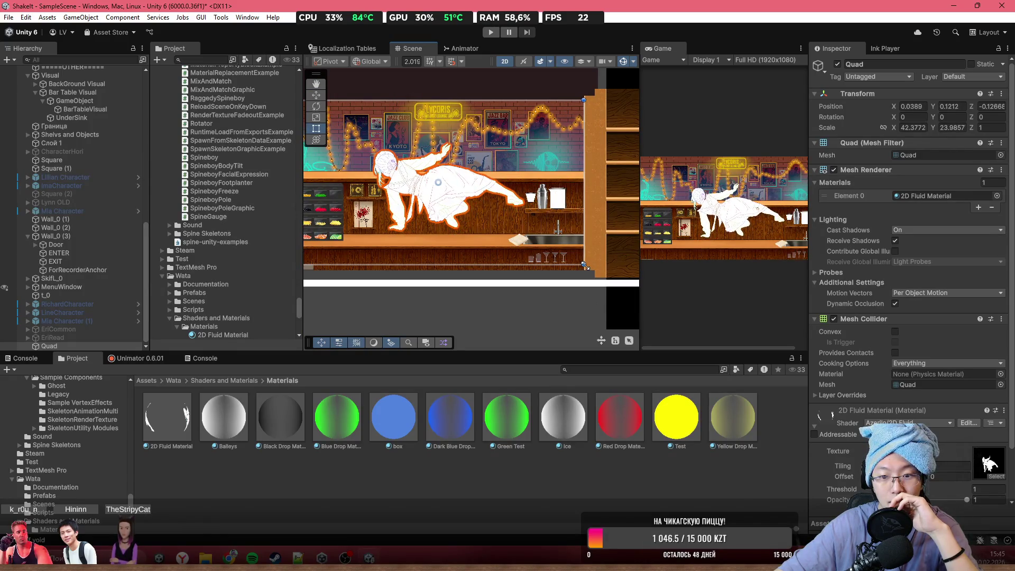
pyautogui.scroll(-3, 944, 392)
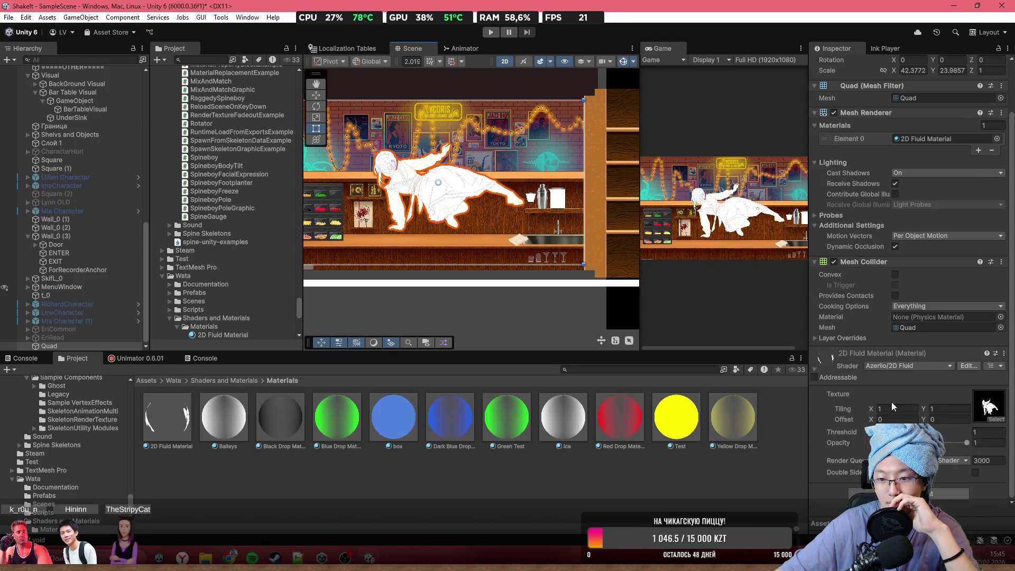
pyautogui.moveTo(870, 408); pyautogui.dragTo(935, 410)
pyautogui.click(919, 408)
pyautogui.write('1')
pyautogui.write('1')
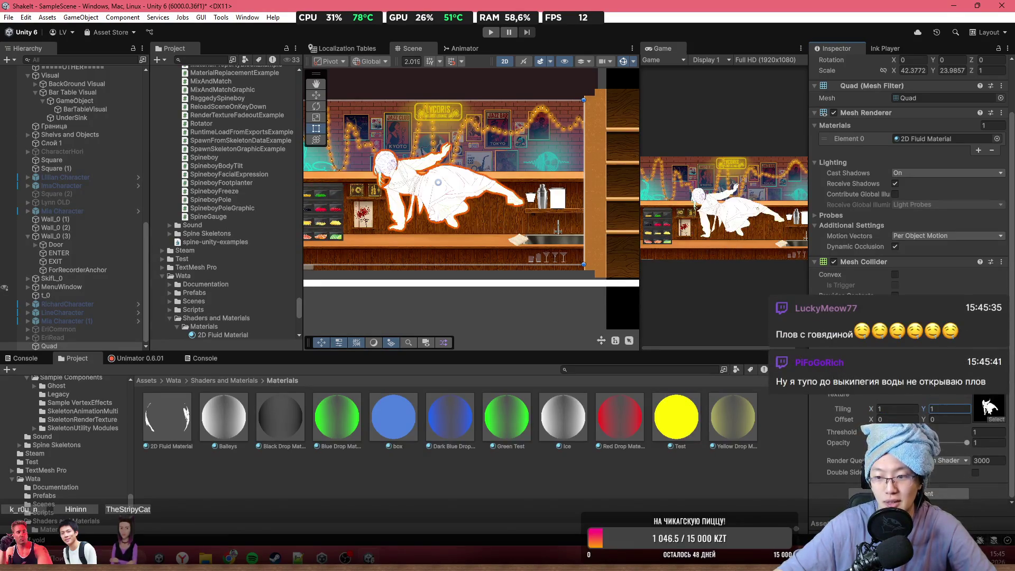
# - Set the material's Offset Y to 0, Threshold to 1.05 and Opacity to 1
pyautogui.click(933, 419)
pyautogui.write('0.12')
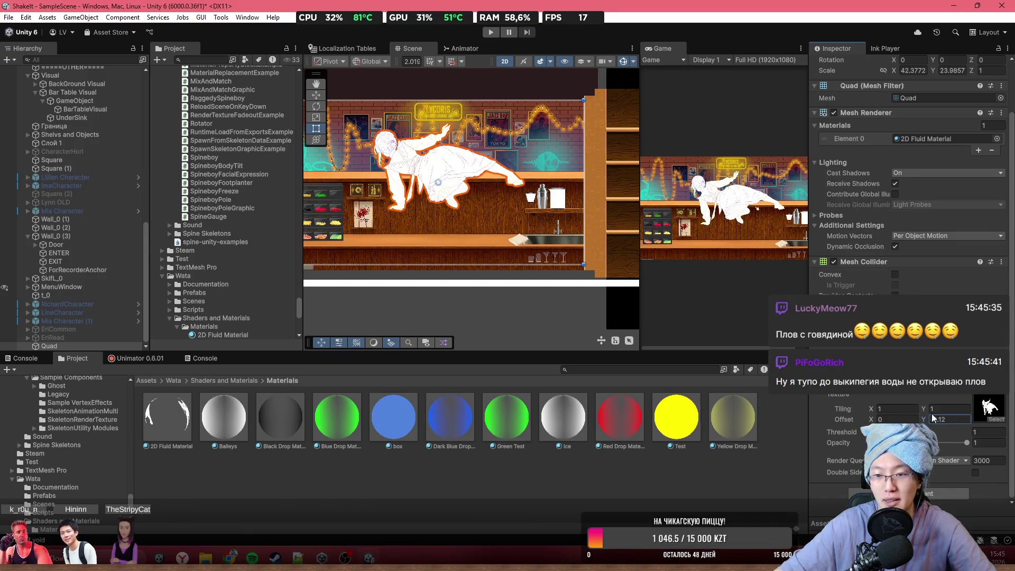
pyautogui.press('BackSpace')
pyautogui.press('BackSpace')
pyautogui.press('BackSpace')
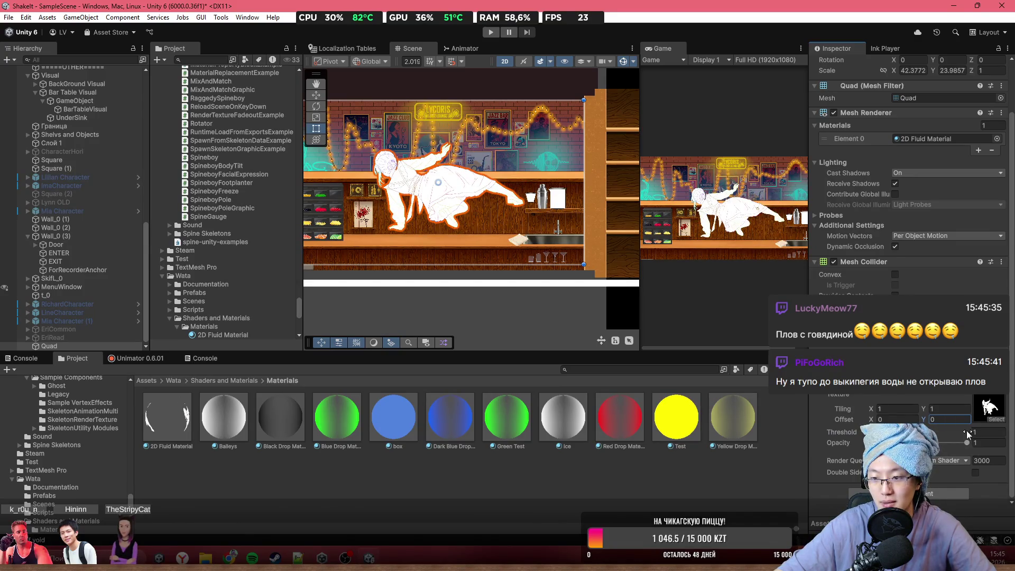
pyautogui.doubleClick(984, 432)
pyautogui.write('1.05')
pyautogui.moveTo(951, 438); pyautogui.dragTo(916, 443)
pyautogui.write('155')
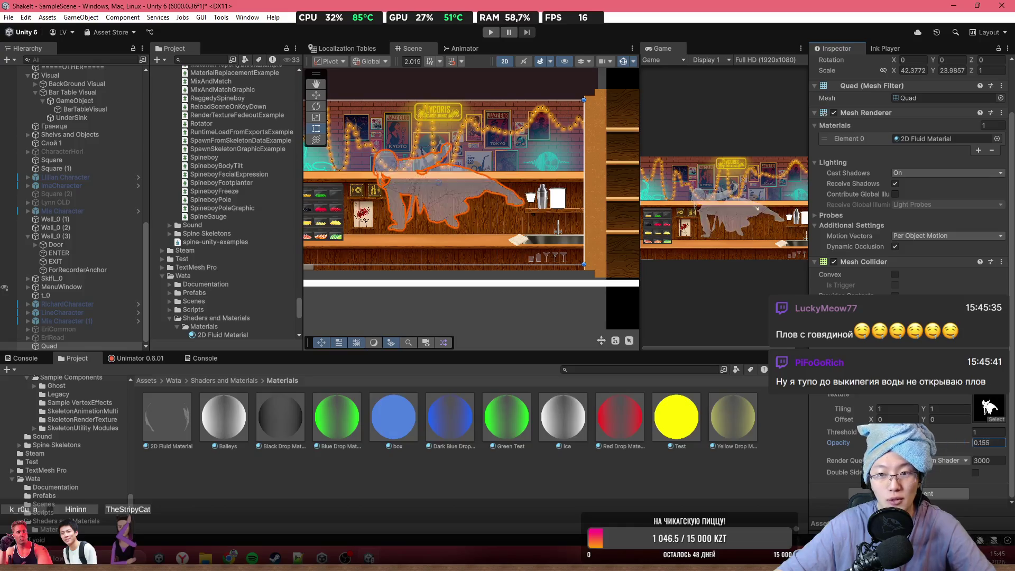
pyautogui.scroll(-3, 629, 203)
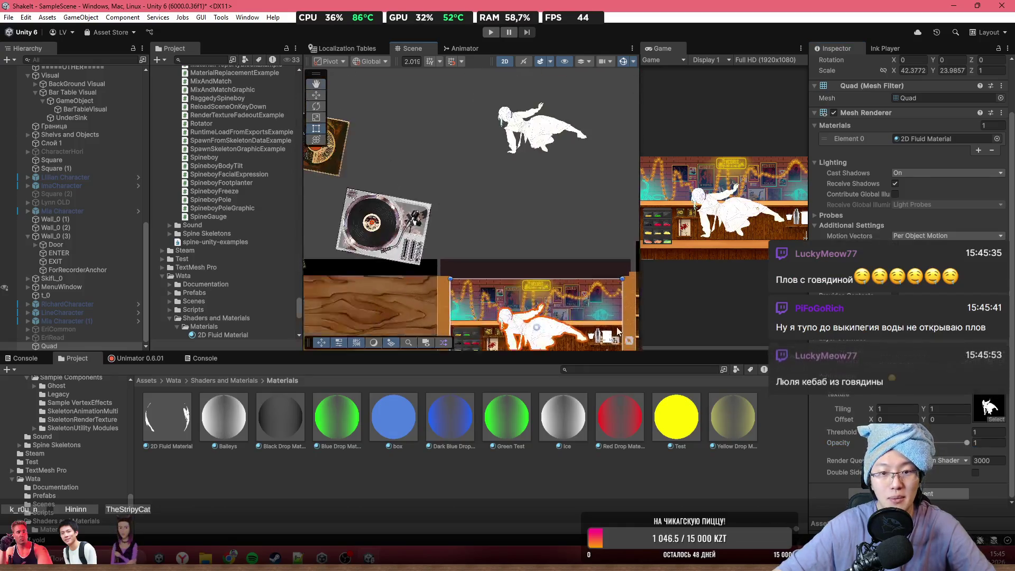
# - Move the white t_0 character sprite up to the top right
pyautogui.click(550, 136)
pyautogui.moveTo(573, 158)
pyautogui.mouseDown()
pyautogui.moveTo(458, 141)
pyautogui.moveTo(608, 148)
pyautogui.moveTo(377, 149)
pyautogui.moveTo(582, 128)
pyautogui.mouseUp()
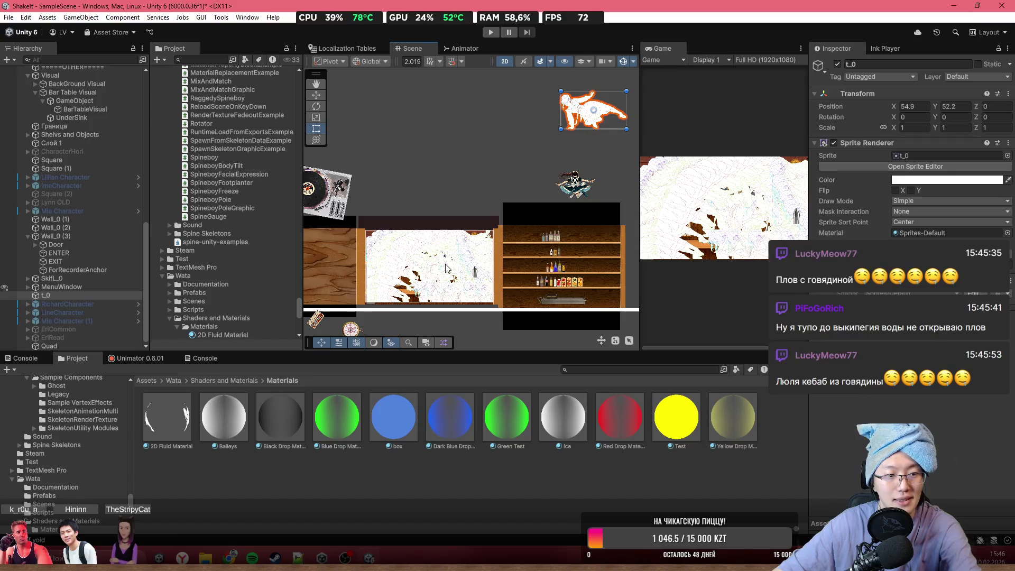
pyautogui.scroll(1, 429, 280)
# - Set the Quad's material Threshold to 1 and drag the Quad over the bar counter
pyautogui.click(49, 346)
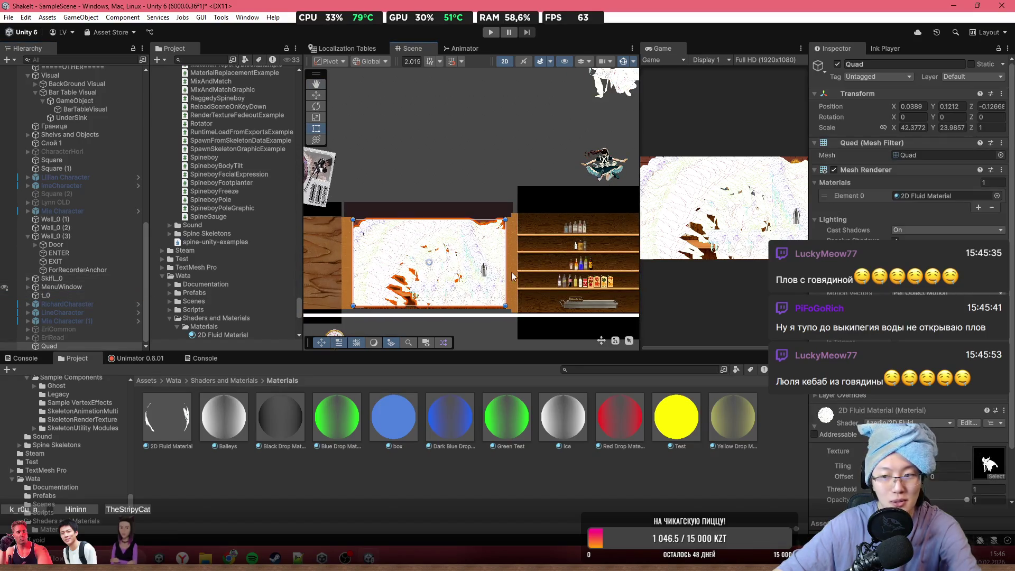
pyautogui.scroll(-3, 955, 397)
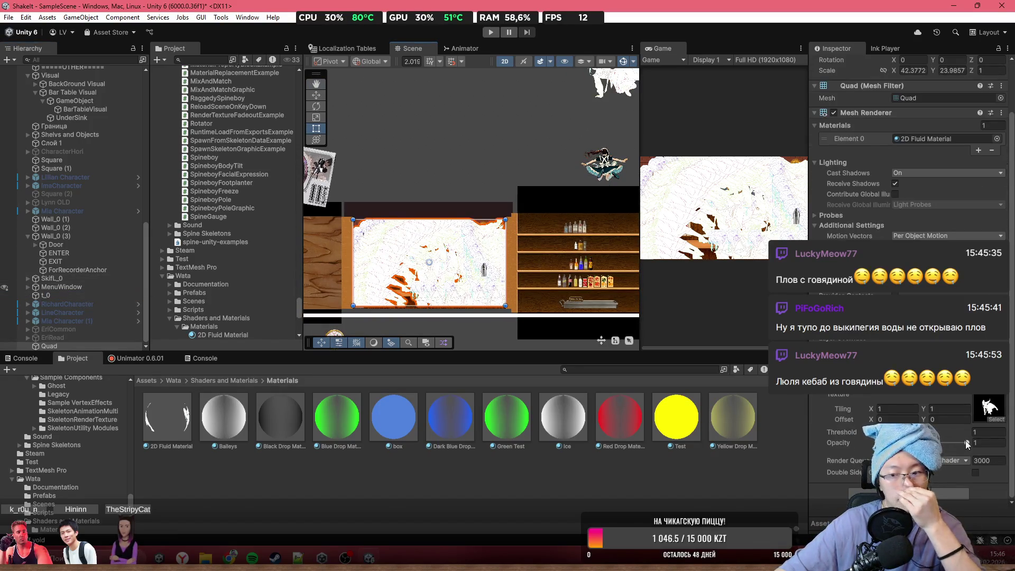
pyautogui.click(998, 433)
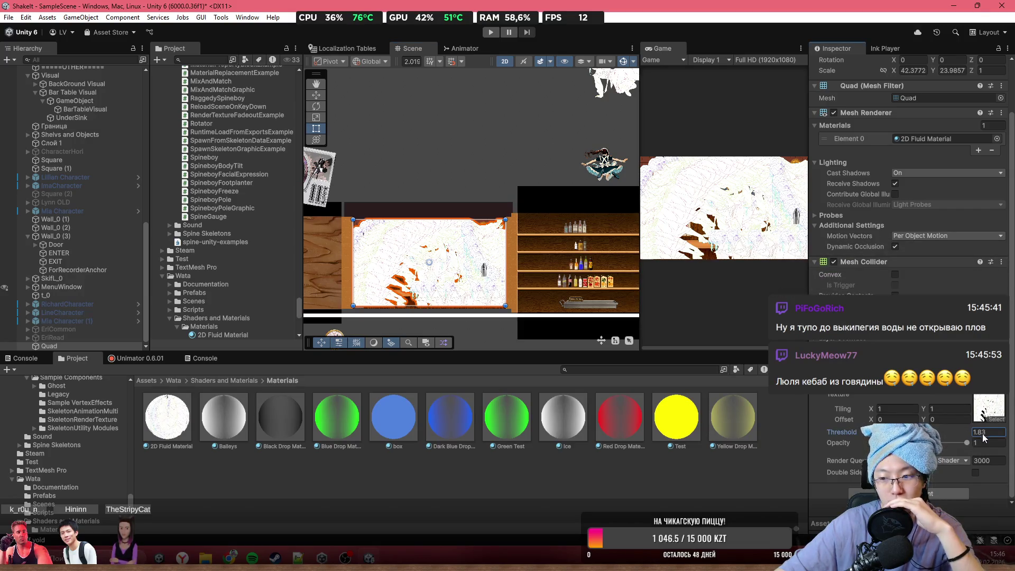
pyautogui.write('1.83')
pyautogui.press('Return')
pyautogui.write('1')
pyautogui.scroll(-3, 561, 242)
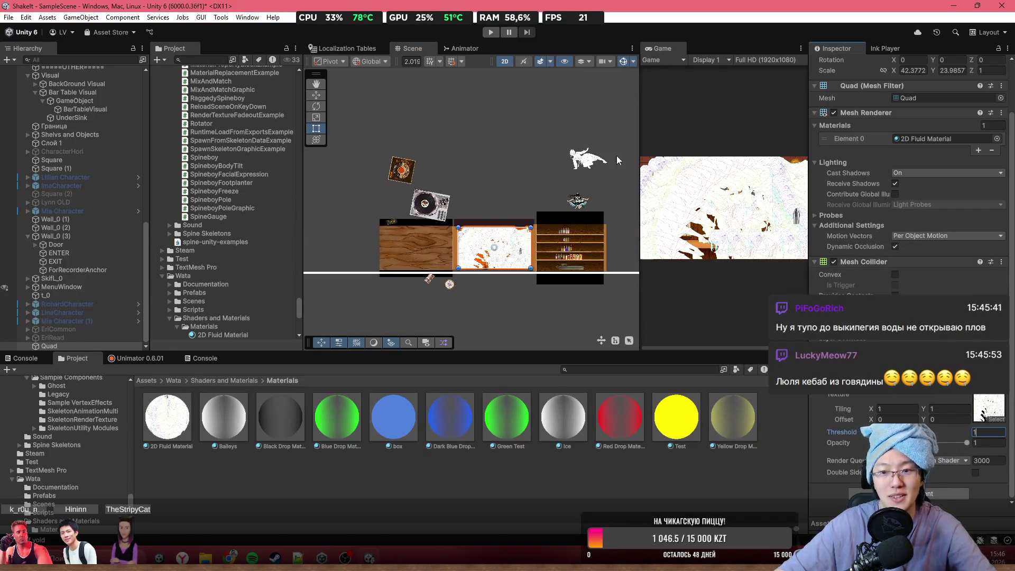
pyautogui.scroll(3, 529, 217)
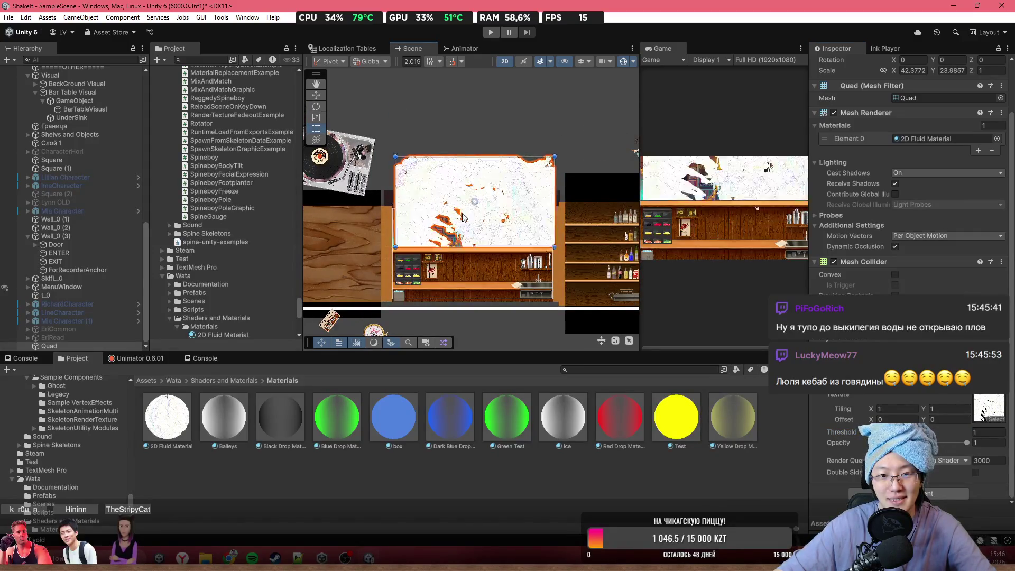
pyautogui.moveTo(548, 222)
pyautogui.mouseDown()
pyautogui.moveTo(525, 131)
pyautogui.moveTo(532, 243)
pyautogui.mouseUp()
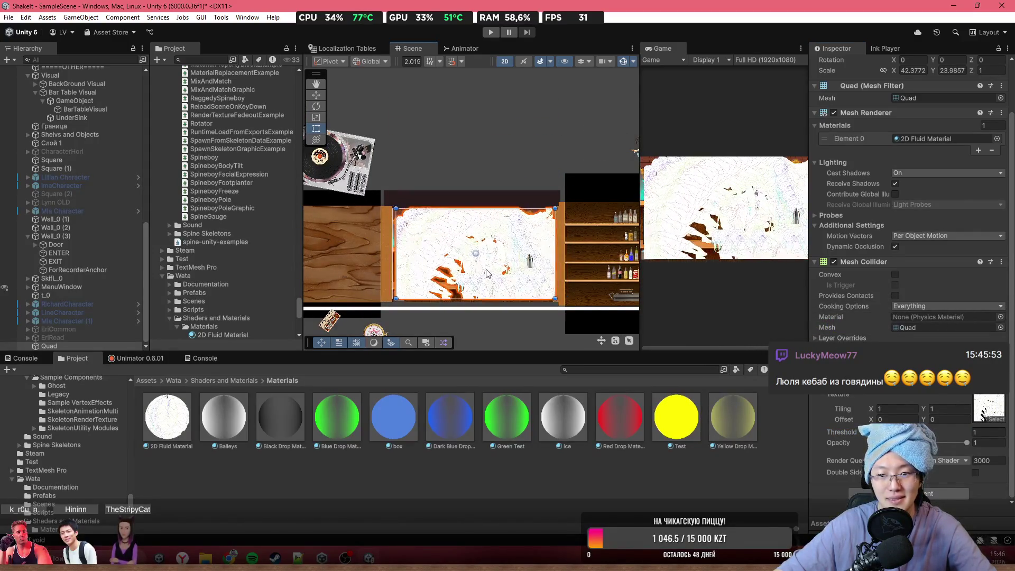
pyautogui.scroll(2, 942, 397)
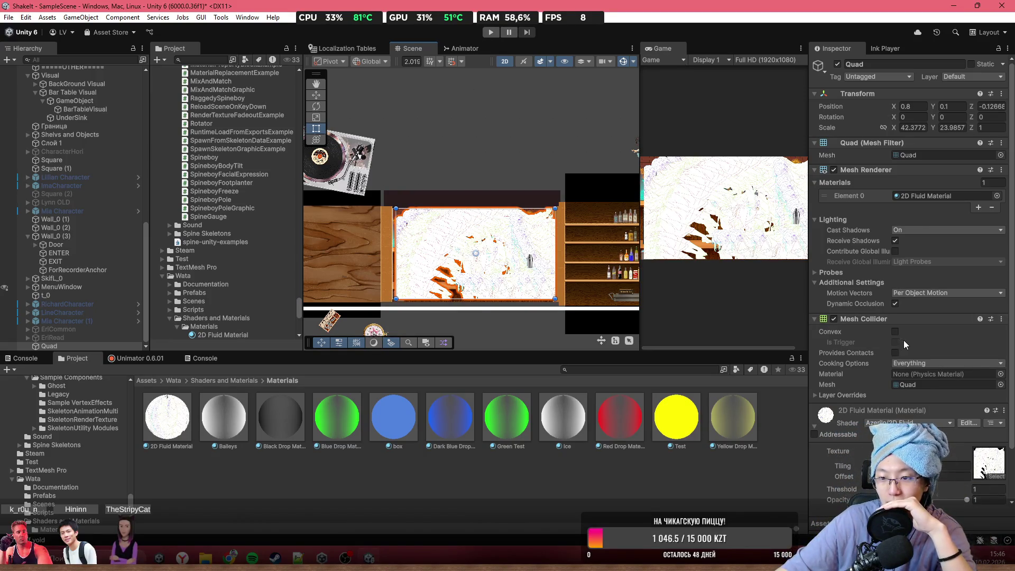
# - Remove the Quad's Mesh Collider and nudge the Quad to X 0.6, Y -0.1
pyautogui.scroll(-2, 902, 339)
pyautogui.rightClick(905, 263)
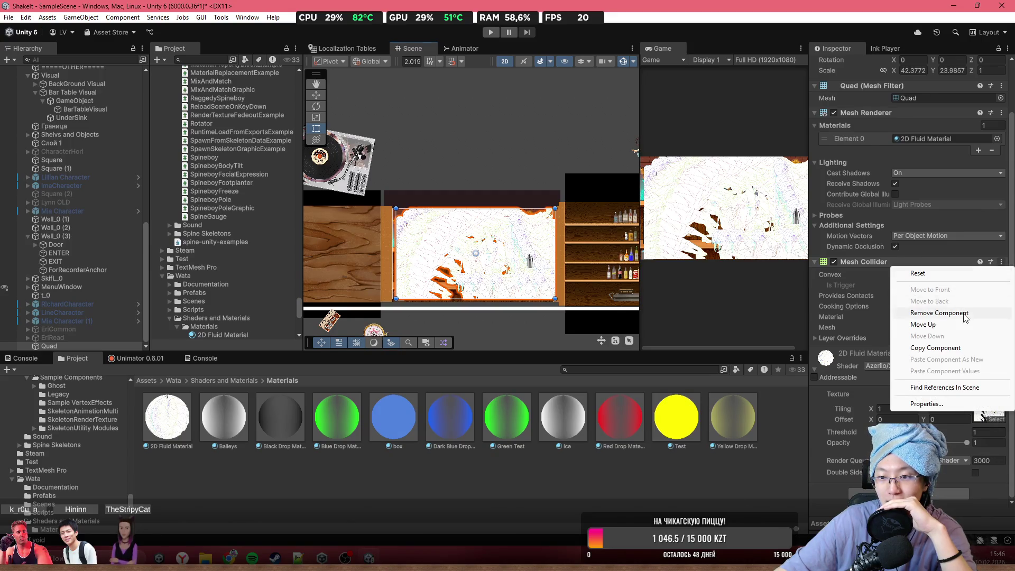
pyautogui.click(920, 312)
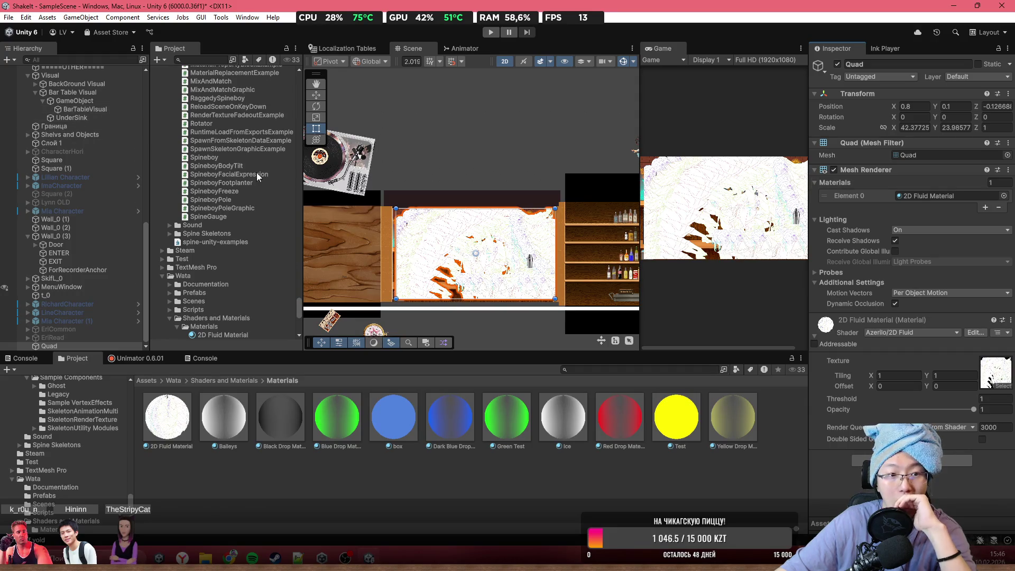
pyautogui.moveTo(560, 207)
pyautogui.mouseDown()
pyautogui.moveTo(498, 226)
pyautogui.moveTo(491, 262)
pyautogui.mouseUp()
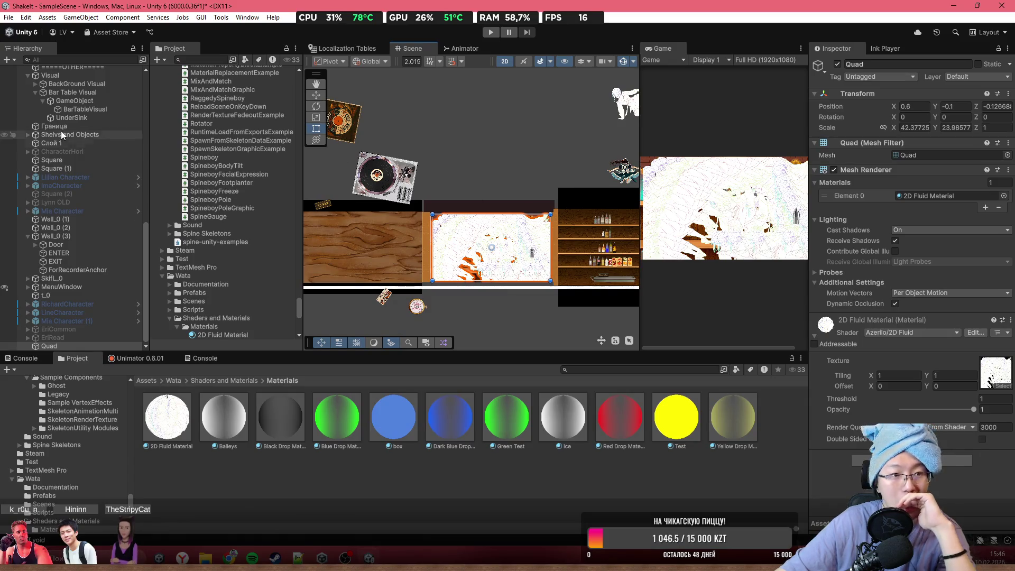
pyautogui.scroll(15, 90, 147)
# - Set Camera Top's Clear Flags to Solid Color
pyautogui.click(96, 117)
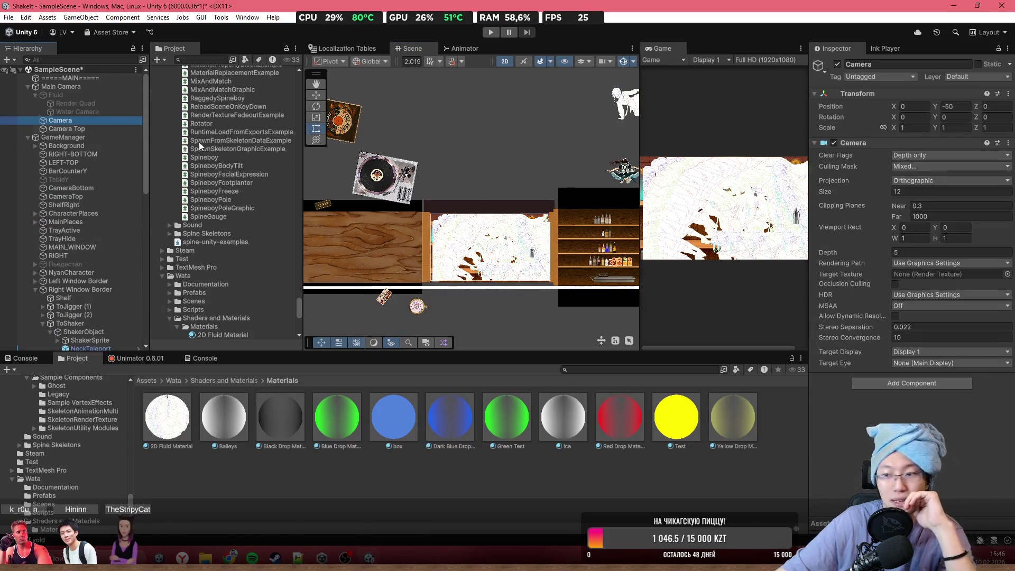
pyautogui.press('Down')
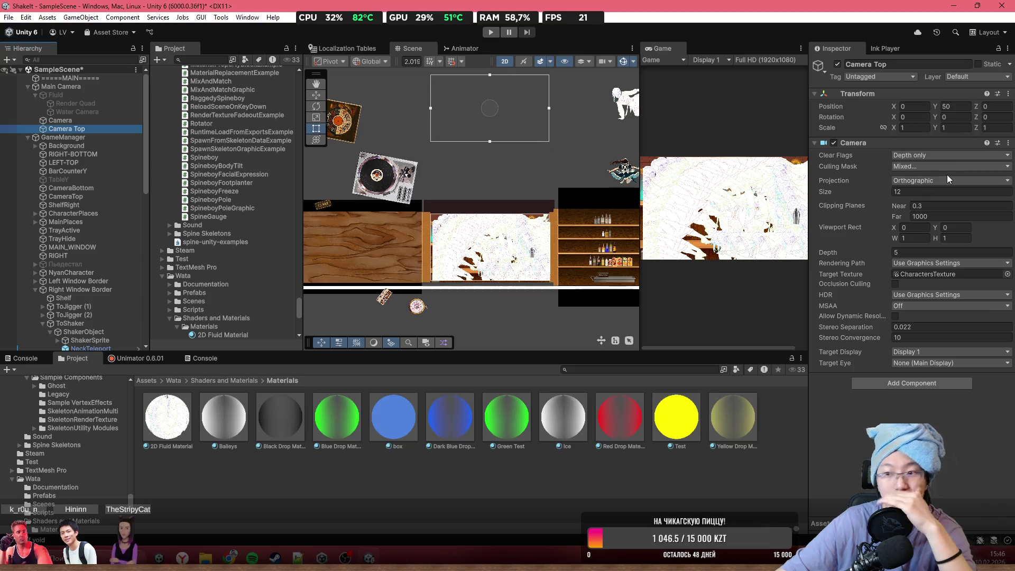
pyautogui.click(950, 157)
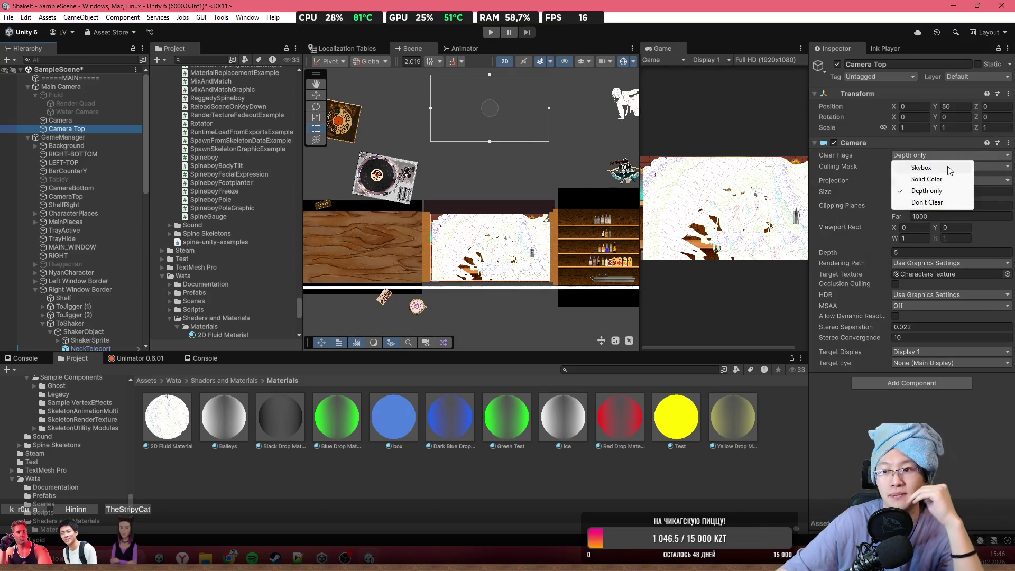
pyautogui.click(942, 177)
# - Move the t_0 sprite to the top centre, then open the Assets > _GAME folder
pyautogui.moveTo(618, 109)
pyautogui.mouseDown()
pyautogui.moveTo(476, 112)
pyautogui.moveTo(568, 104)
pyautogui.mouseUp()
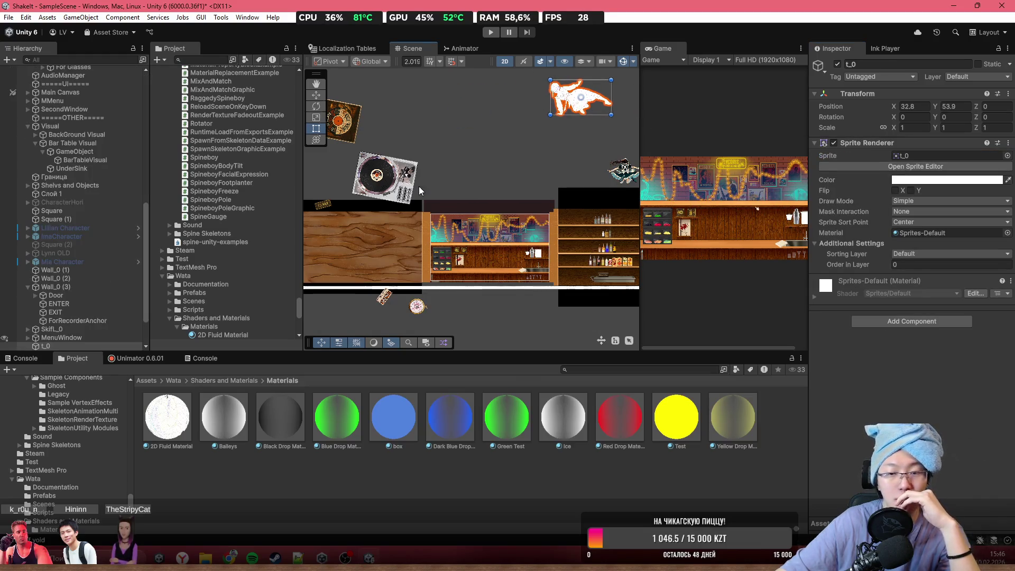
pyautogui.click(236, 481)
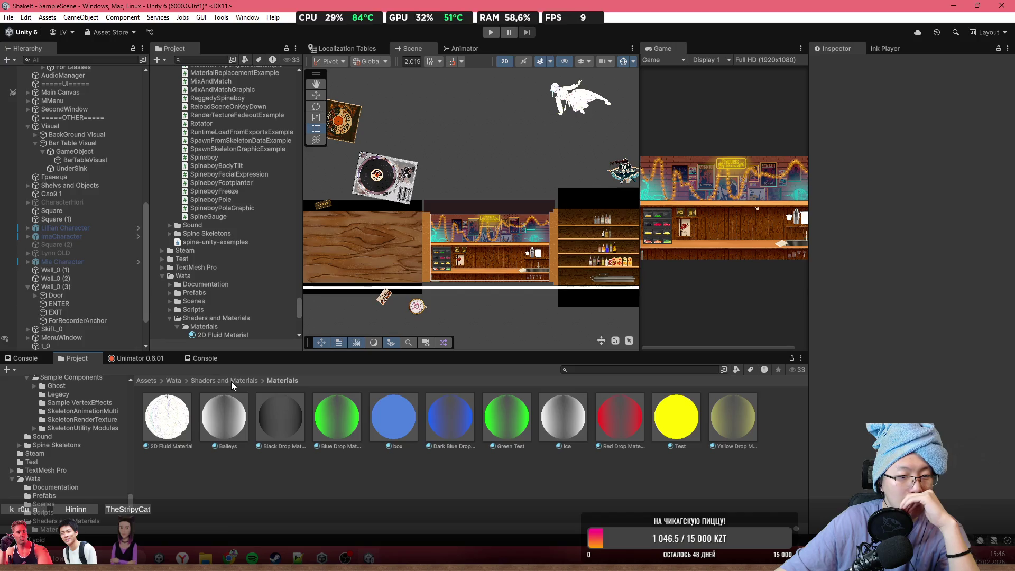
pyautogui.scroll(-1, 412, 316)
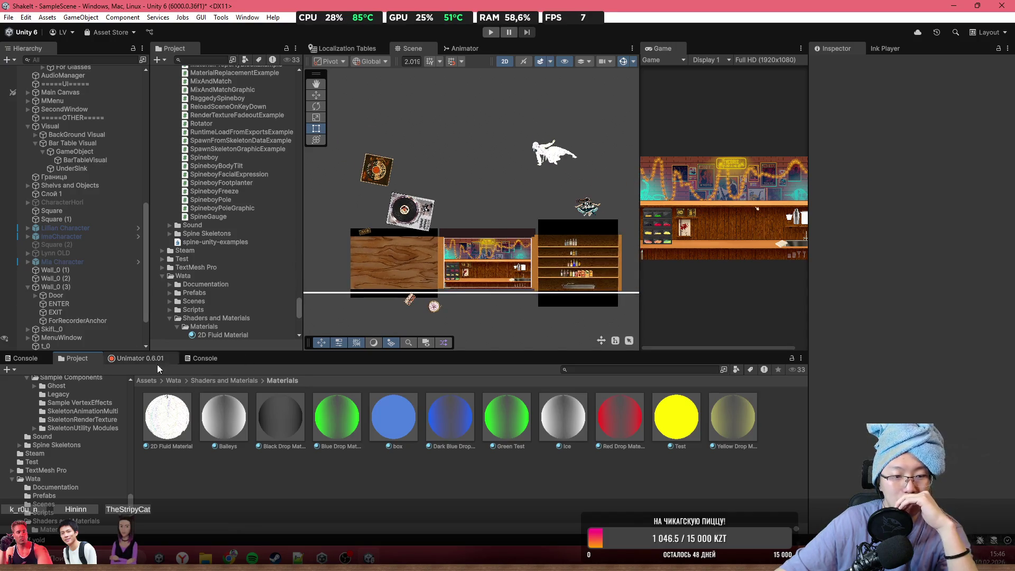
pyautogui.click(150, 380)
pyautogui.doubleClick(169, 418)
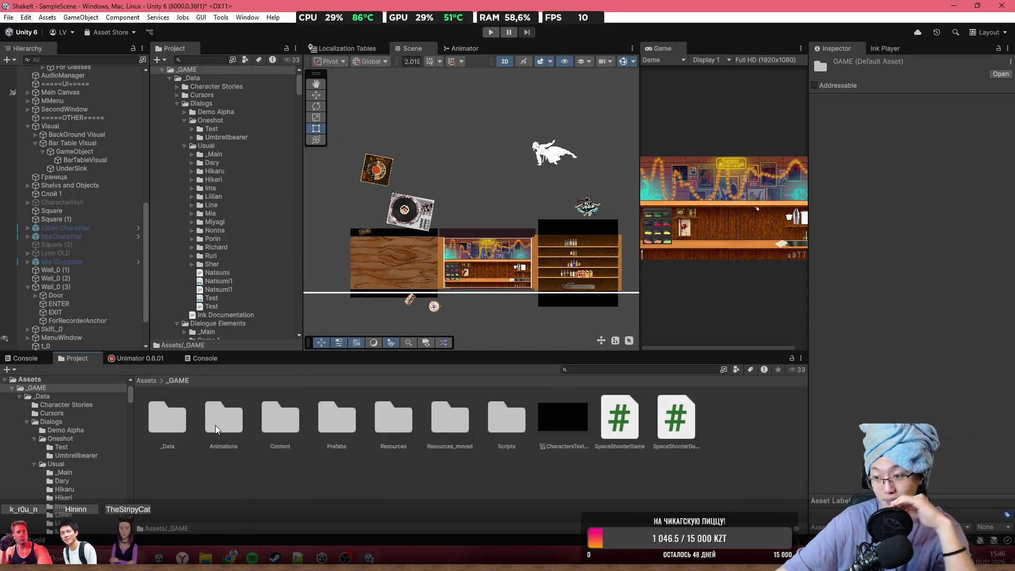
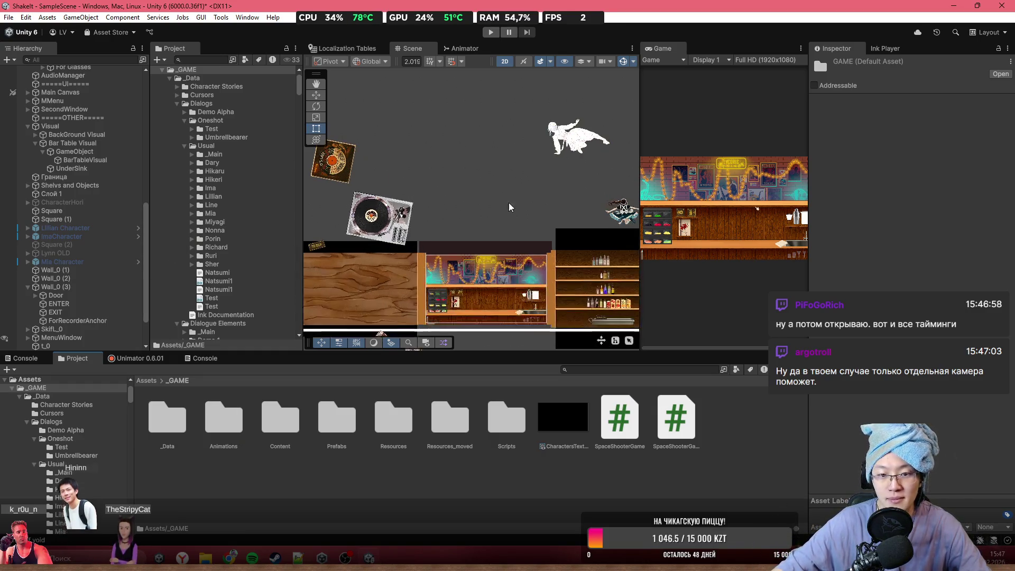
# - Drag the HikaruCharacter prefab from Prefabs > Characters > Hikaru into the bar scene
pyautogui.doubleClick(341, 438)
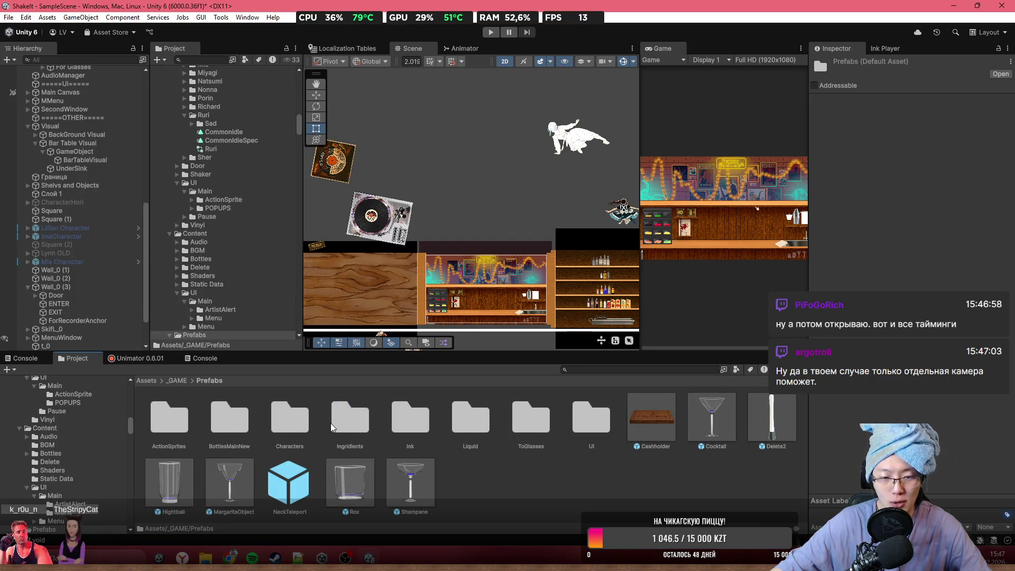
pyautogui.doubleClick(293, 433)
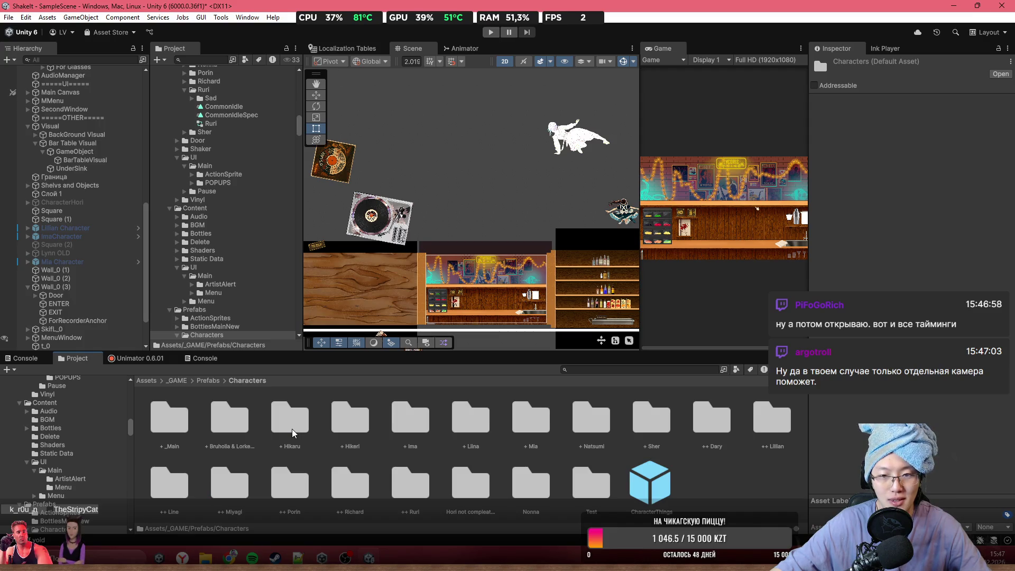
pyautogui.click(298, 426)
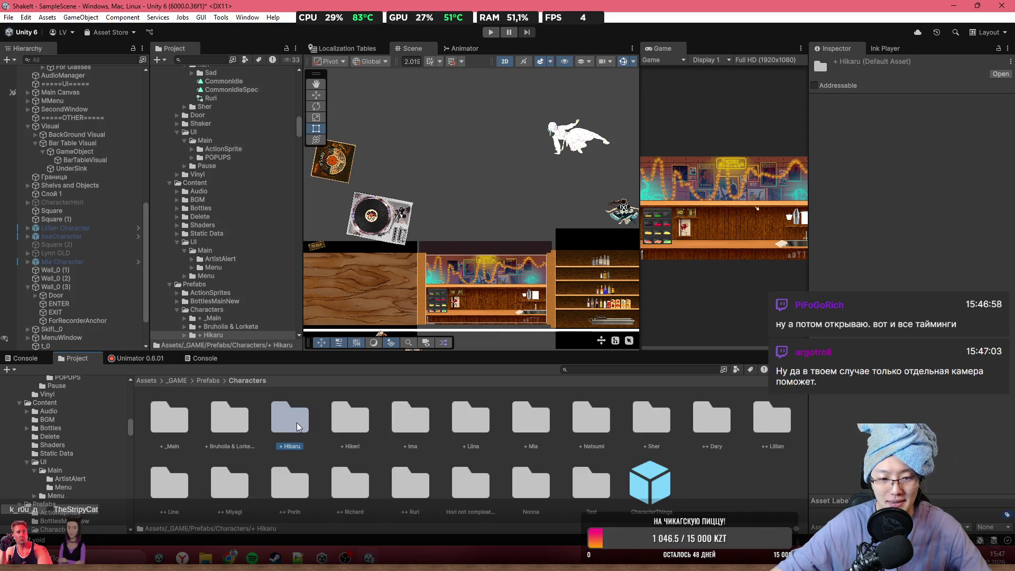
pyautogui.doubleClick(298, 428)
pyautogui.moveTo(321, 325)
pyautogui.mouseDown()
pyautogui.moveTo(476, 153)
pyautogui.moveTo(487, 171)
pyautogui.mouseUp()
pyautogui.scroll(5, 489, 170)
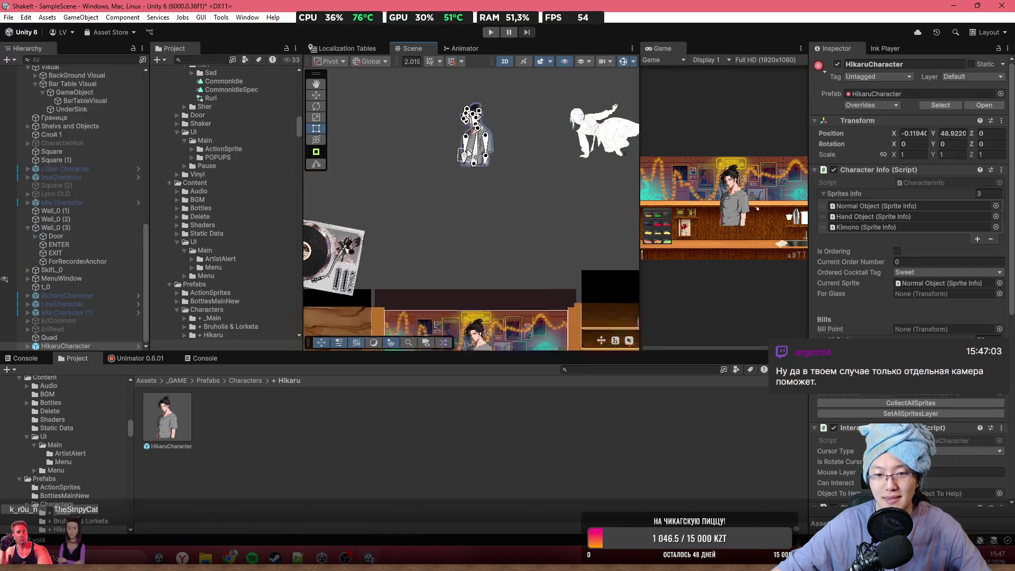
pyautogui.scroll(1, 489, 169)
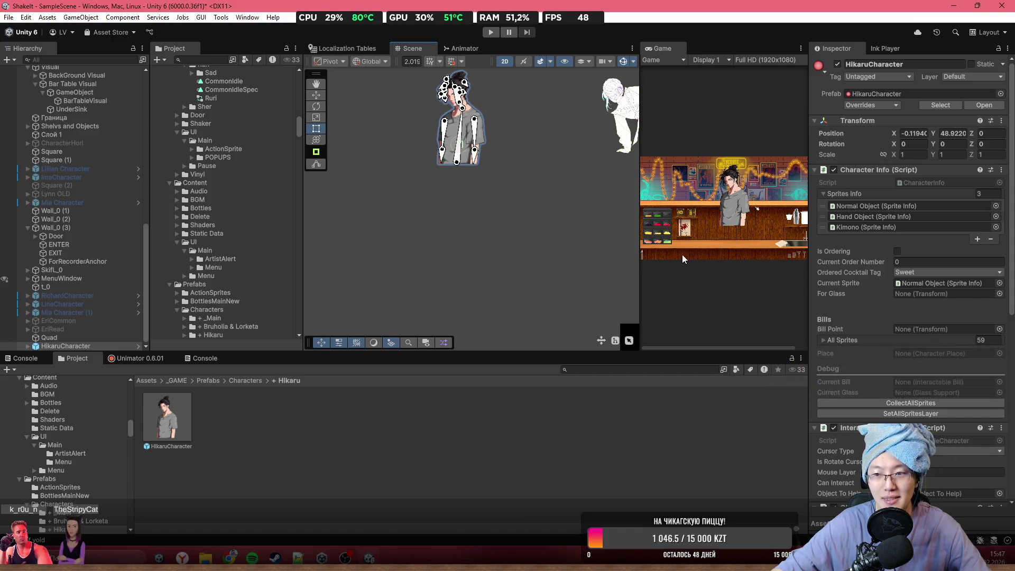
pyautogui.scroll(-6, 902, 422)
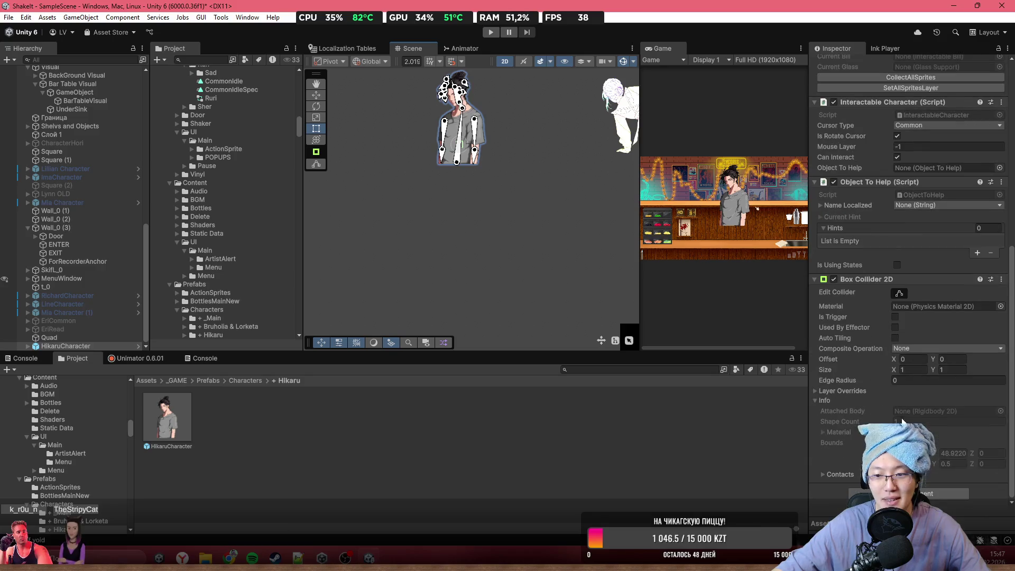
pyautogui.scroll(2, 478, 109)
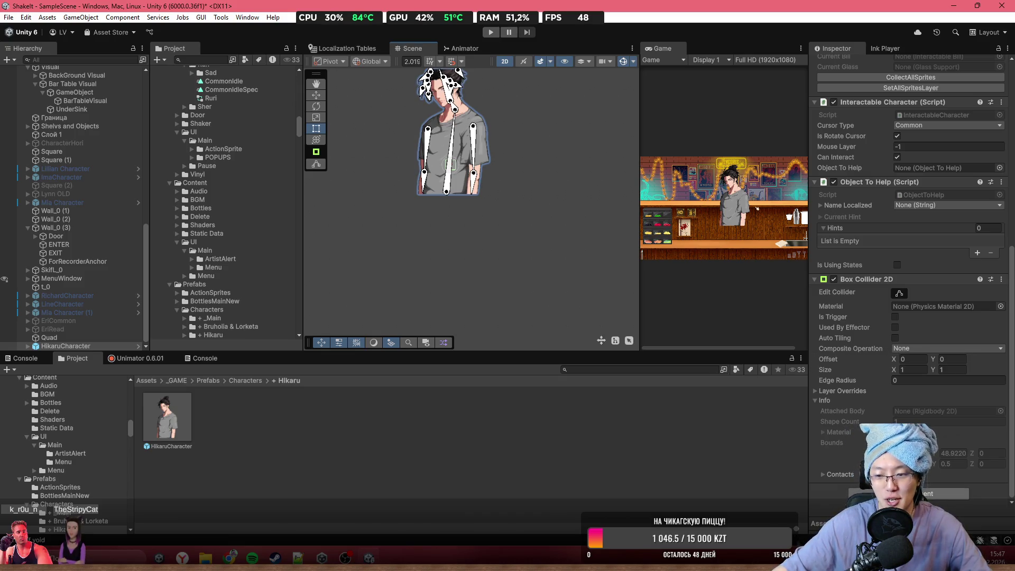
# - Add a sprite component to HikaruCharacter via the component search, then remove it
pyautogui.click(908, 494)
pyautogui.write('sprite')
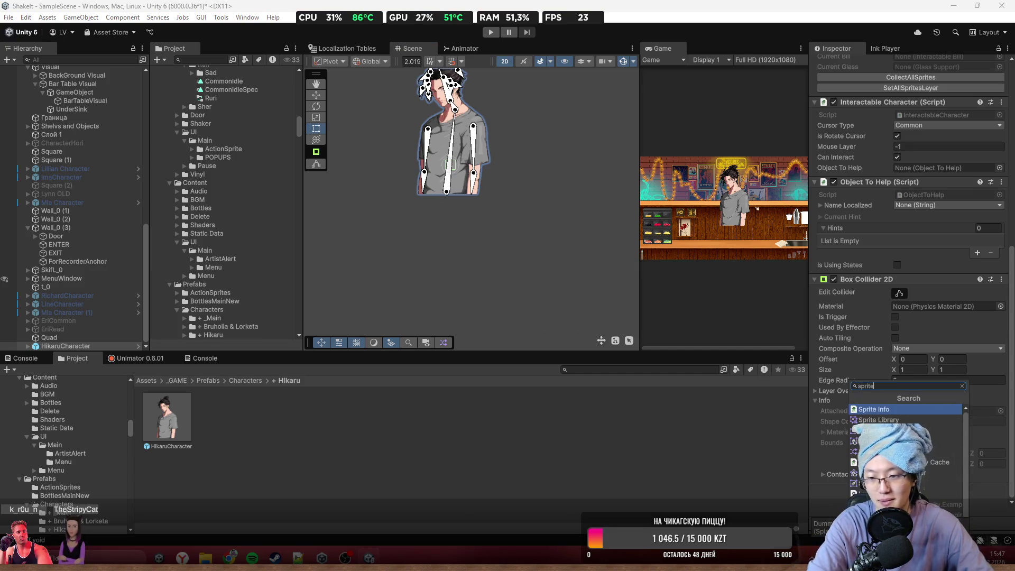
pyautogui.press('Down')
pyautogui.press('Down')
pyautogui.press('Down')
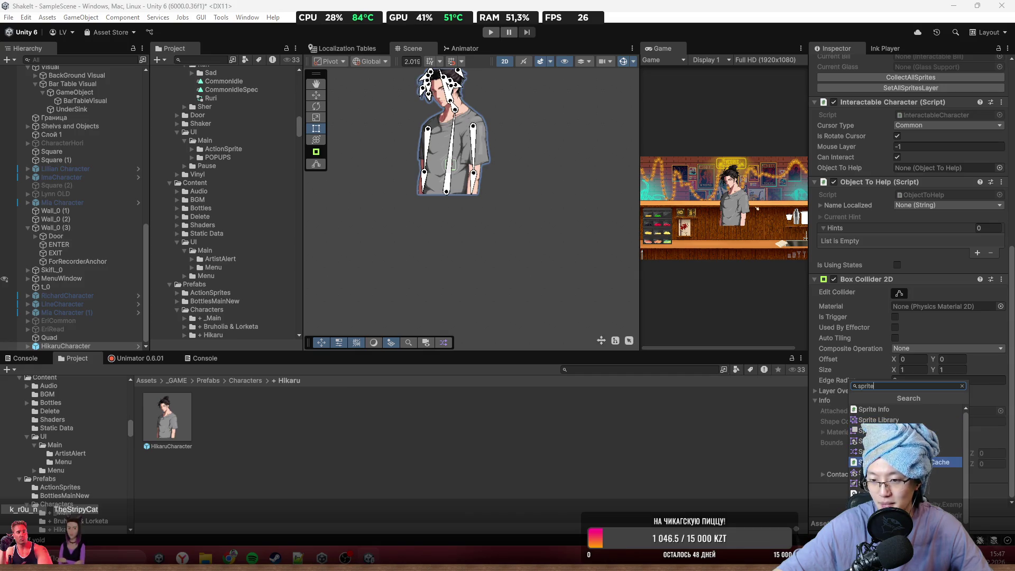
pyautogui.press('Return')
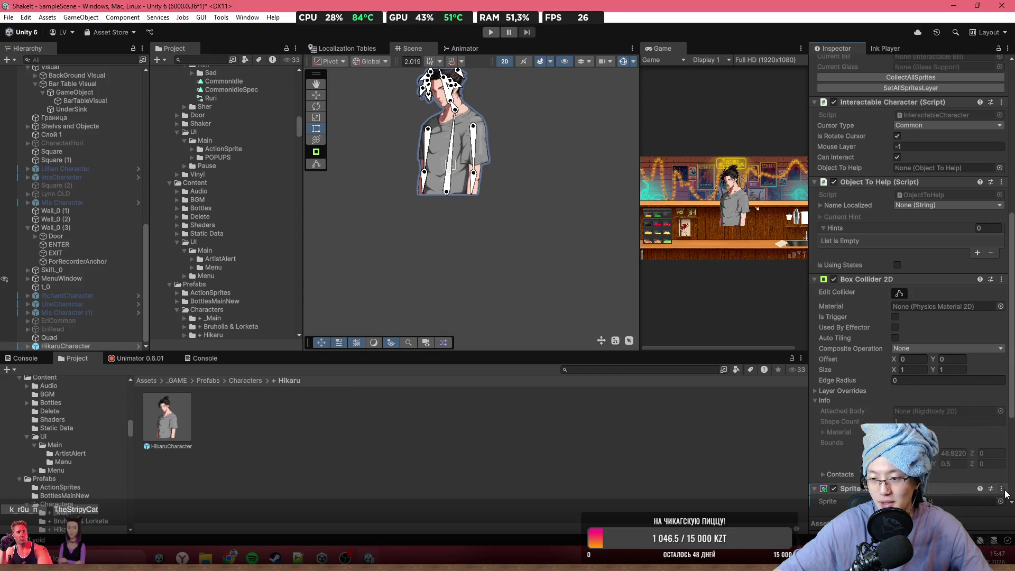
pyautogui.click(1003, 490)
pyautogui.click(946, 382)
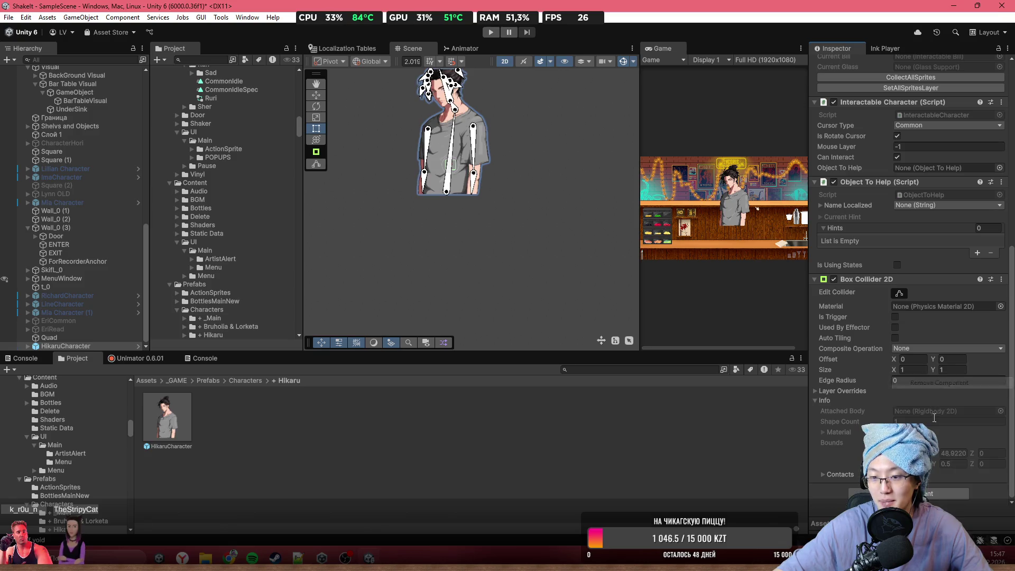
# - Add a Sorting Group component to the character, then remove it again
pyautogui.click(933, 496)
pyautogui.write('gro')
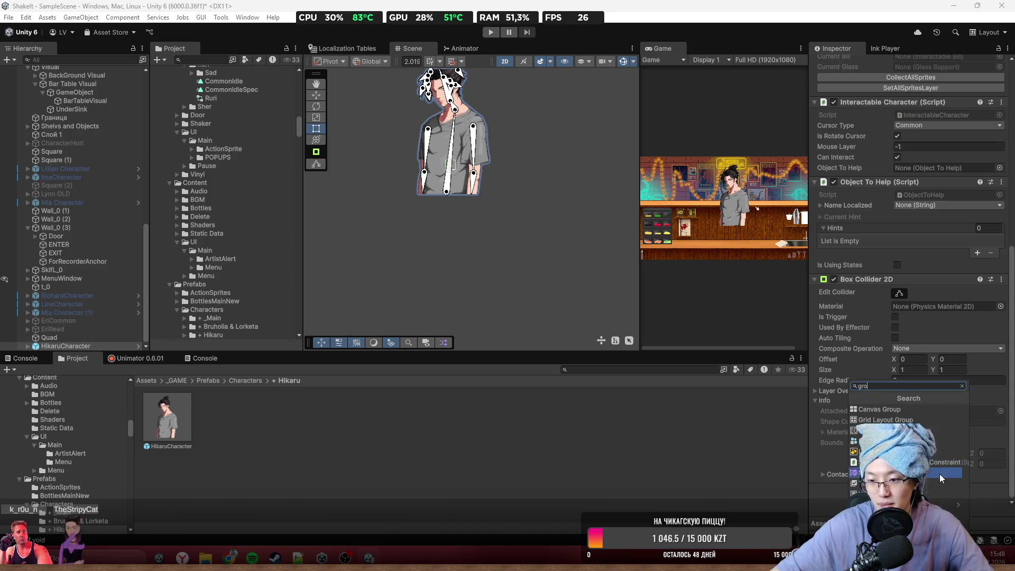
pyautogui.click(938, 473)
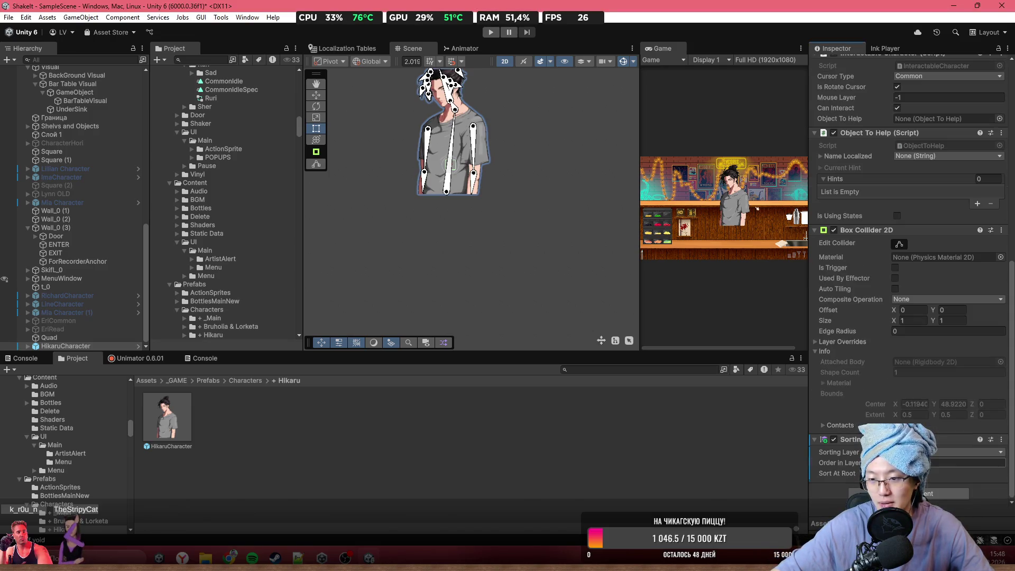
pyautogui.scroll(5, 443, 220)
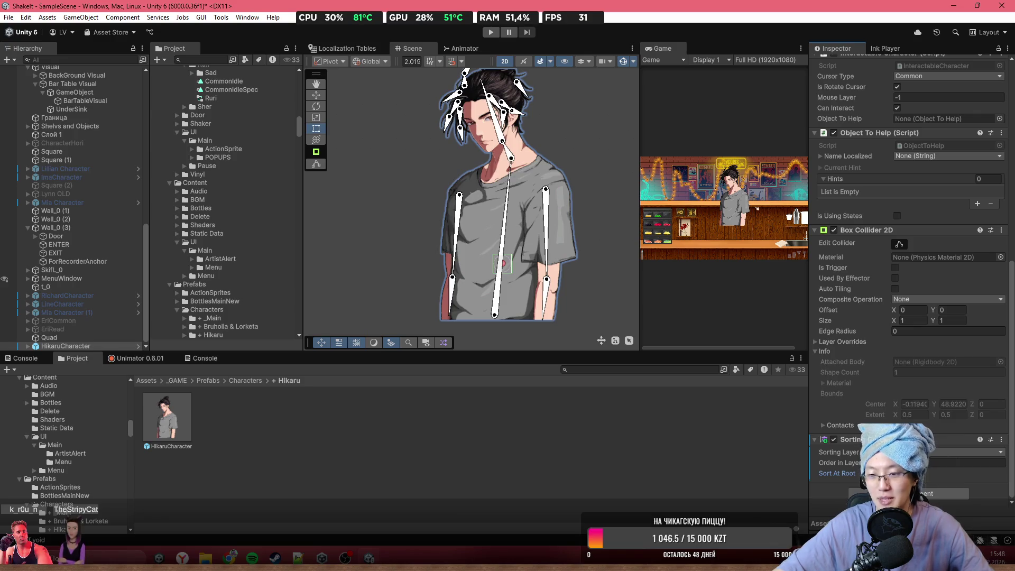
pyautogui.click(1001, 439)
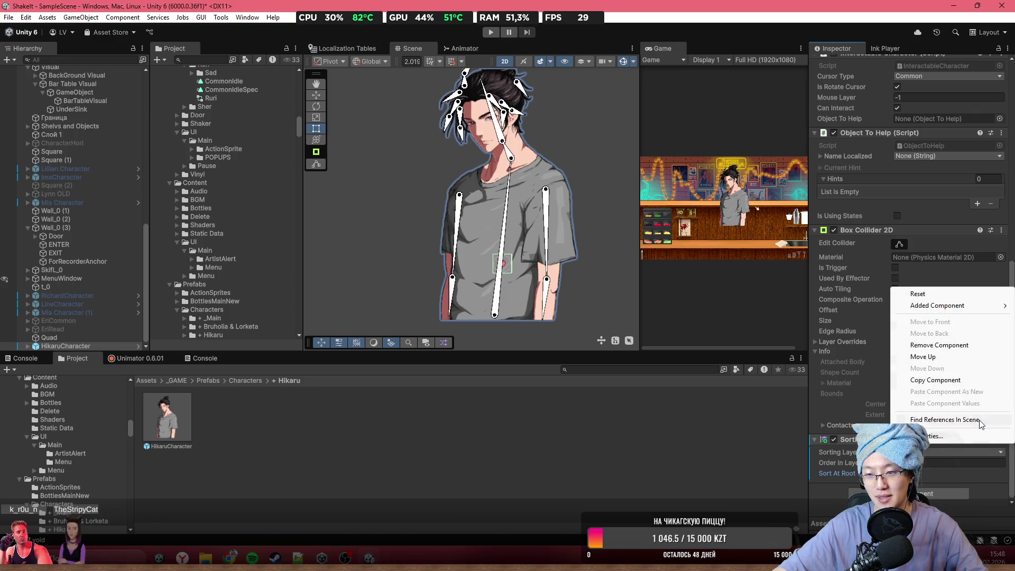
pyautogui.click(962, 346)
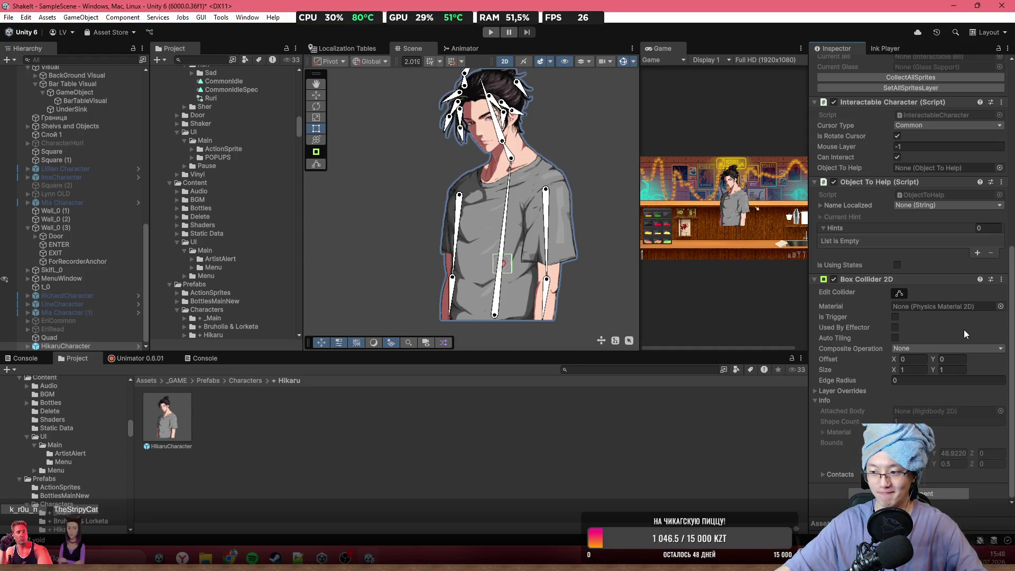
pyautogui.scroll(-4, 480, 304)
pyautogui.scroll(2, 480, 304)
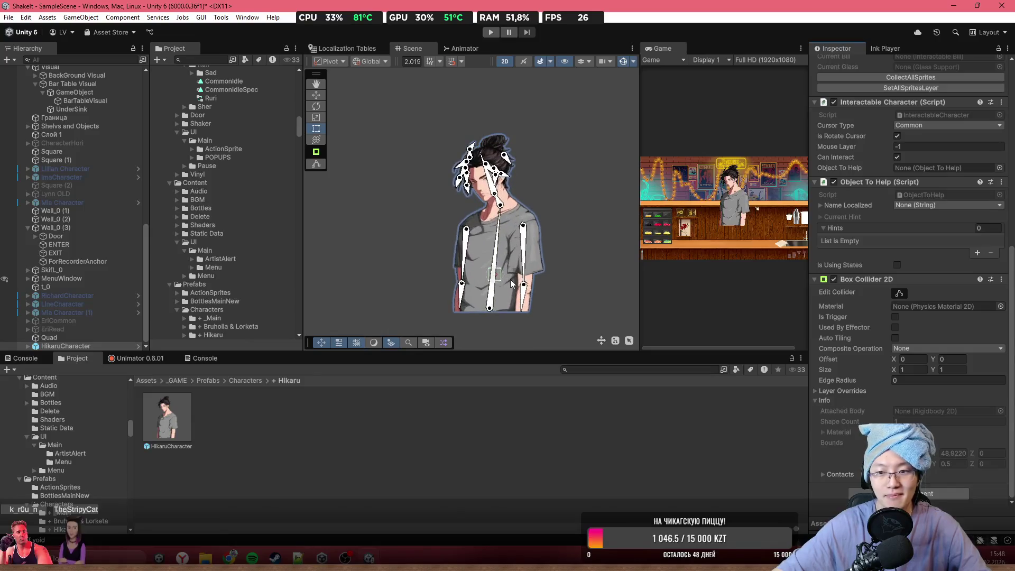
# - Switch to the Move tool and select the Quad in the Hierarchy
pyautogui.press('w')
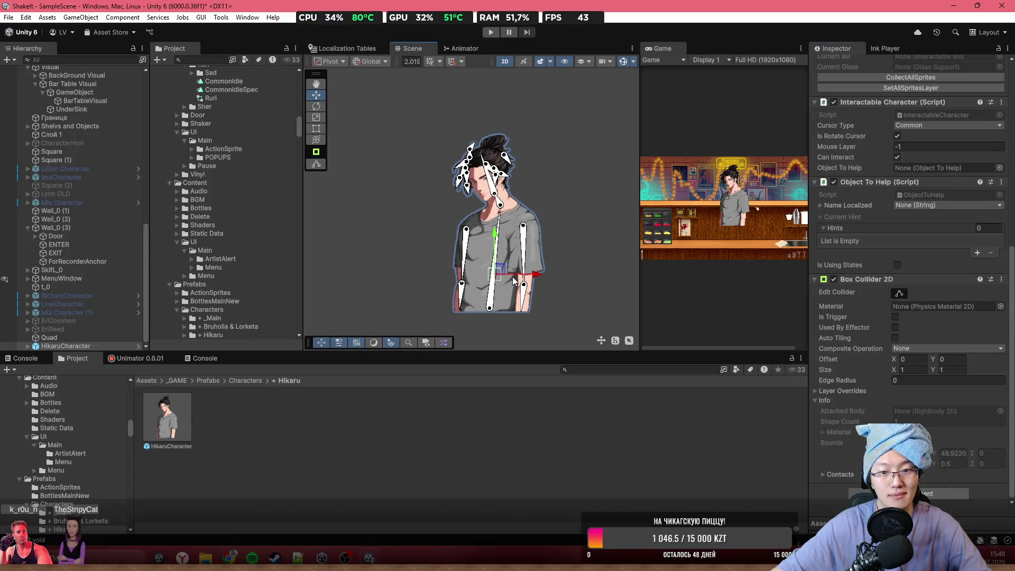
pyautogui.scroll(5, 503, 273)
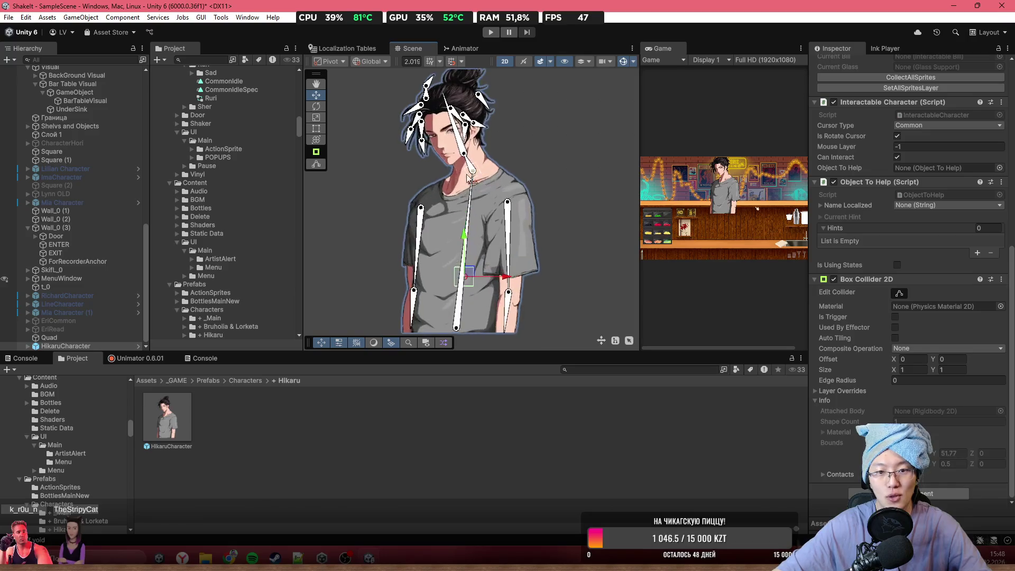
pyautogui.click(49, 337)
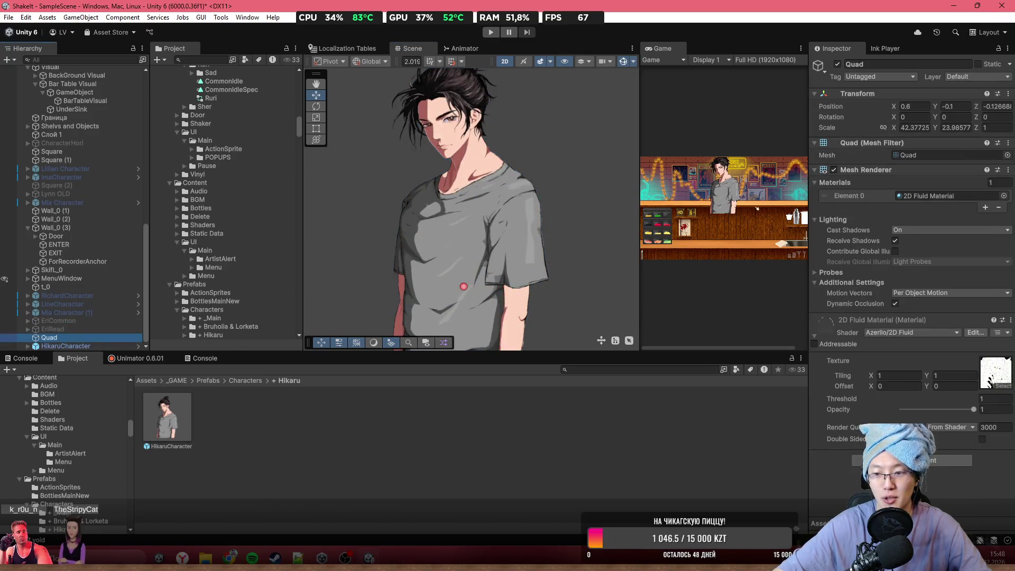
# - Preview lower Quad material opacity, restore it to 1, and place Quad first under GameManager
pyautogui.moveTo(969, 414)
pyautogui.mouseDown()
pyautogui.moveTo(933, 416)
pyautogui.moveTo(945, 417)
pyautogui.mouseUp()
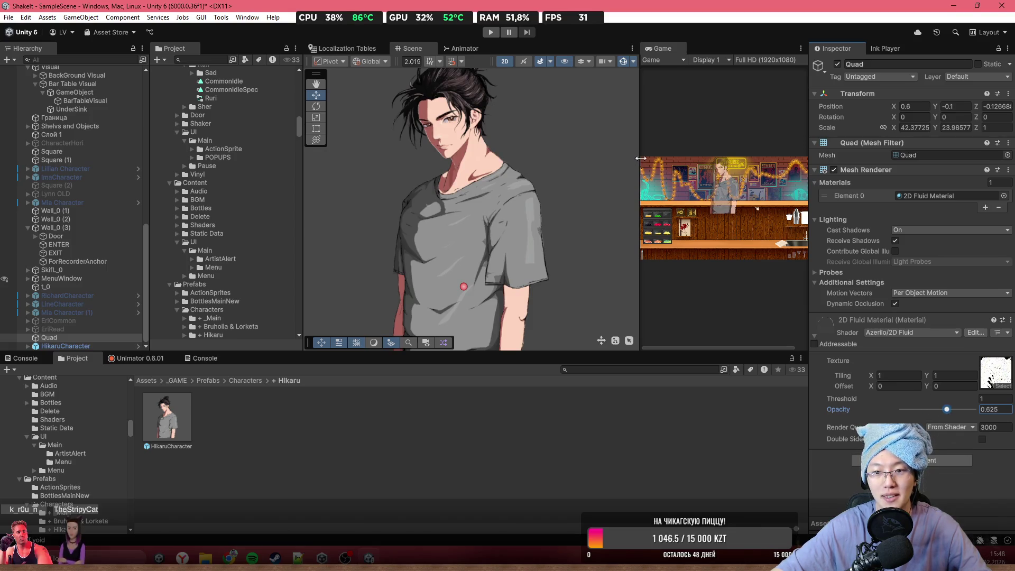
pyautogui.moveTo(641, 158); pyautogui.dragTo(427, 159)
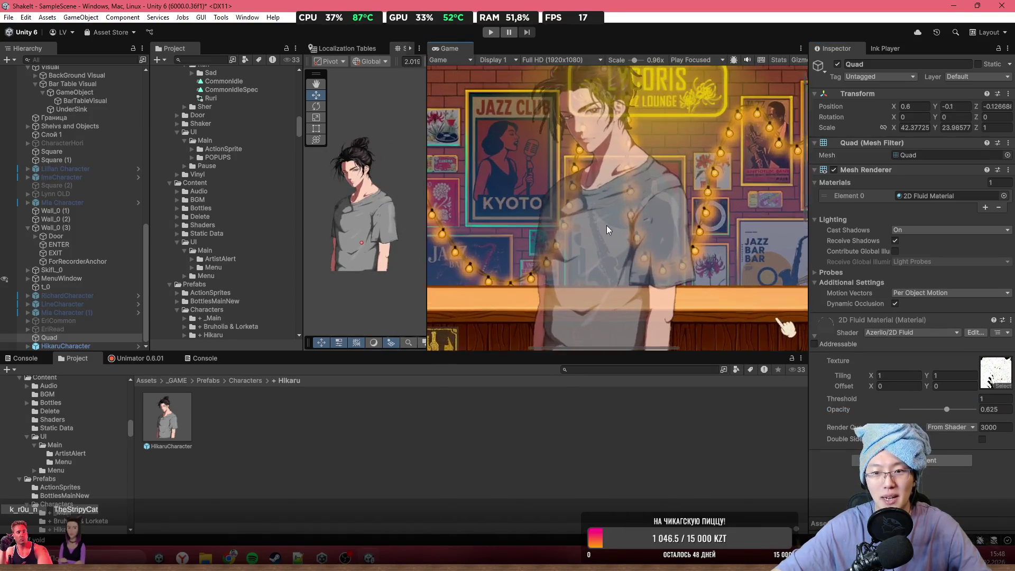
pyautogui.moveTo(947, 412)
pyautogui.mouseDown()
pyautogui.moveTo(933, 412)
pyautogui.moveTo(965, 412)
pyautogui.moveTo(908, 414)
pyautogui.moveTo(934, 414)
pyautogui.mouseUp()
pyautogui.scroll(10, 93, 150)
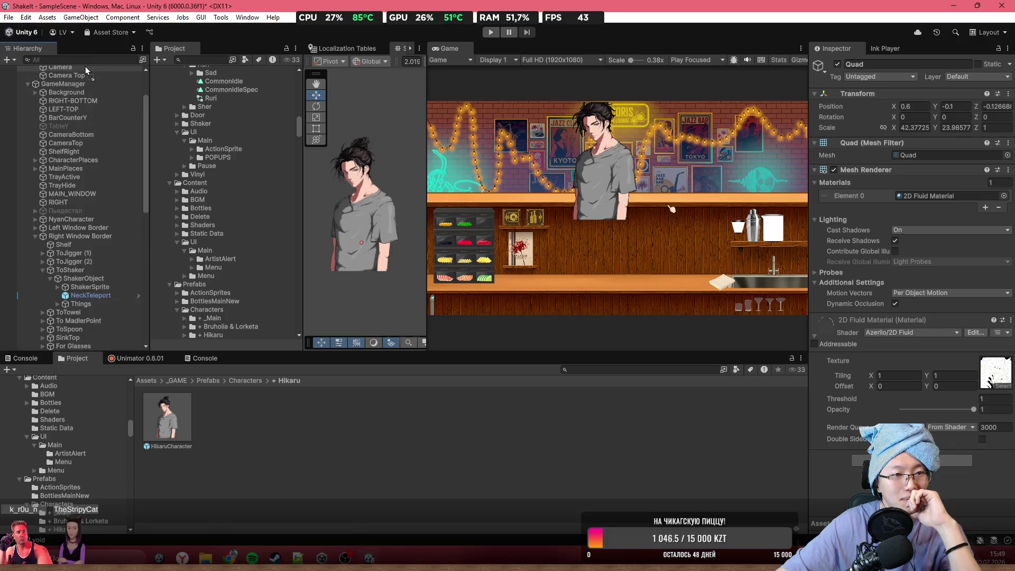
pyautogui.moveTo(92, 150)
pyautogui.mouseDown()
pyautogui.moveTo(91, 87)
pyautogui.moveTo(66, 154)
pyautogui.mouseUp()
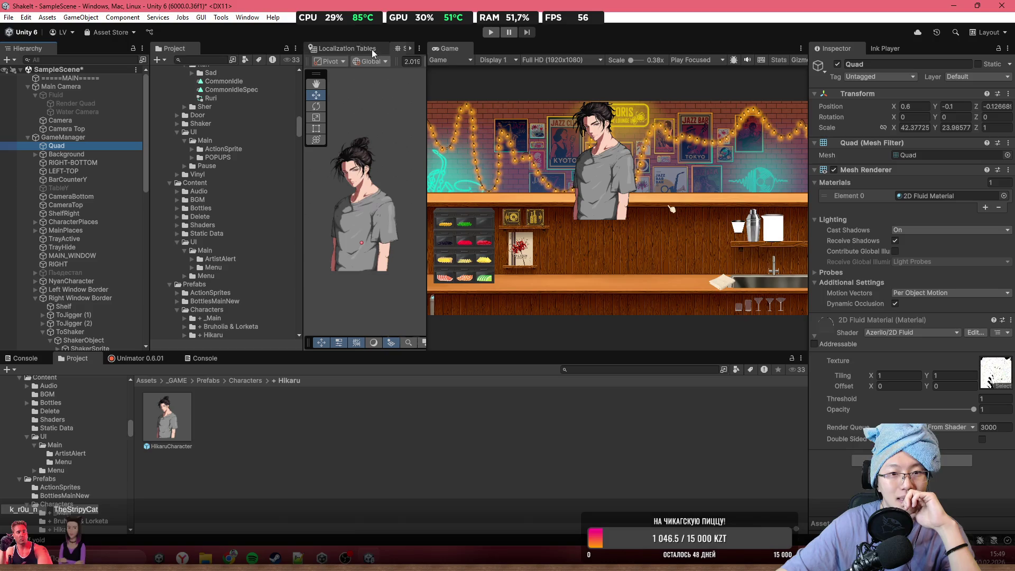
# - Widen the Scene view against the Game view and select HikaruCharacter
pyautogui.moveTo(426, 66)
pyautogui.mouseDown()
pyautogui.moveTo(558, 100)
pyautogui.moveTo(526, 100)
pyautogui.mouseUp()
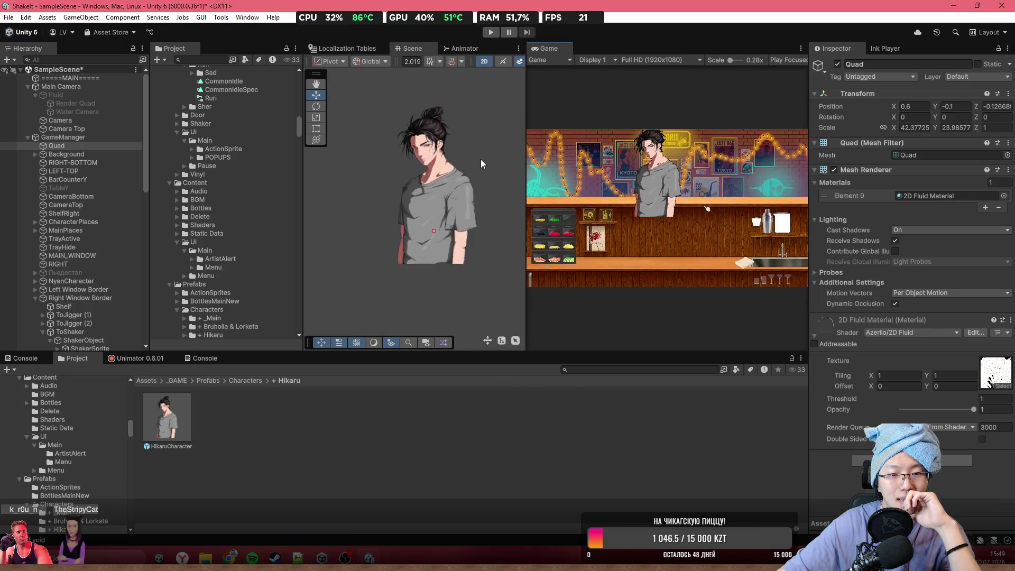
pyautogui.click(485, 169)
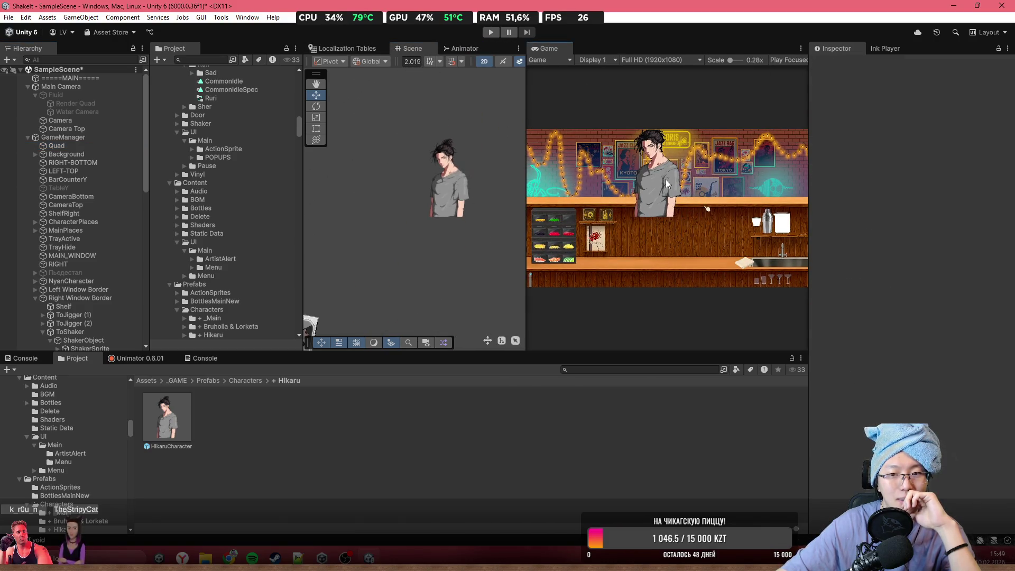
pyautogui.click(449, 170)
pyautogui.scroll(3, 484, 167)
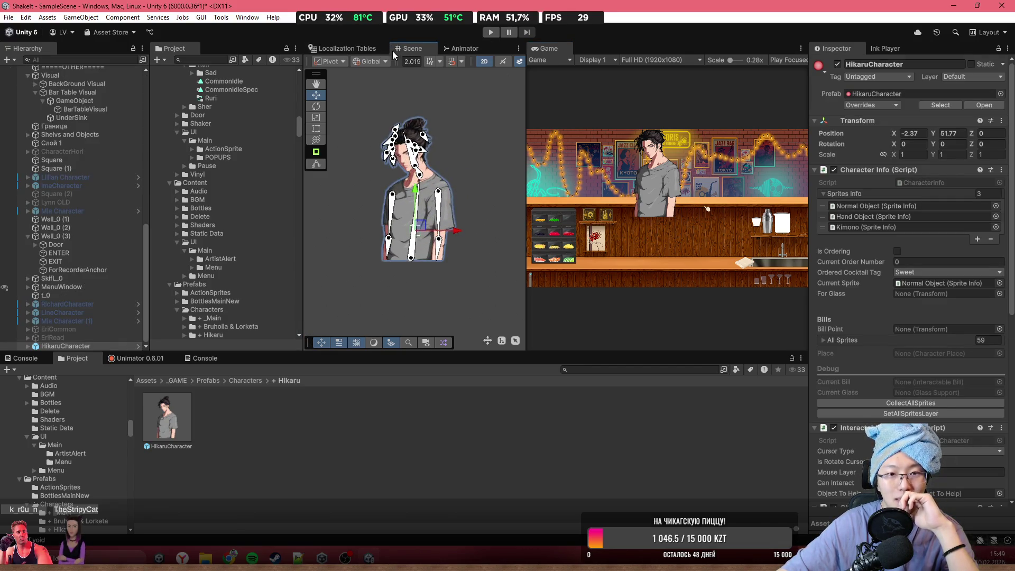
pyautogui.scroll(-5, 472, 229)
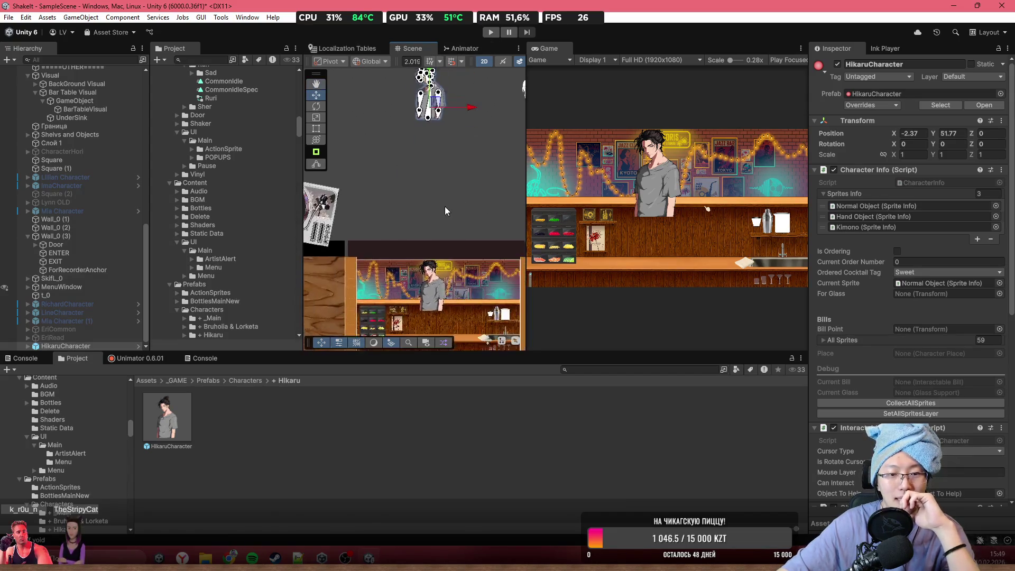
pyautogui.scroll(10, 68, 153)
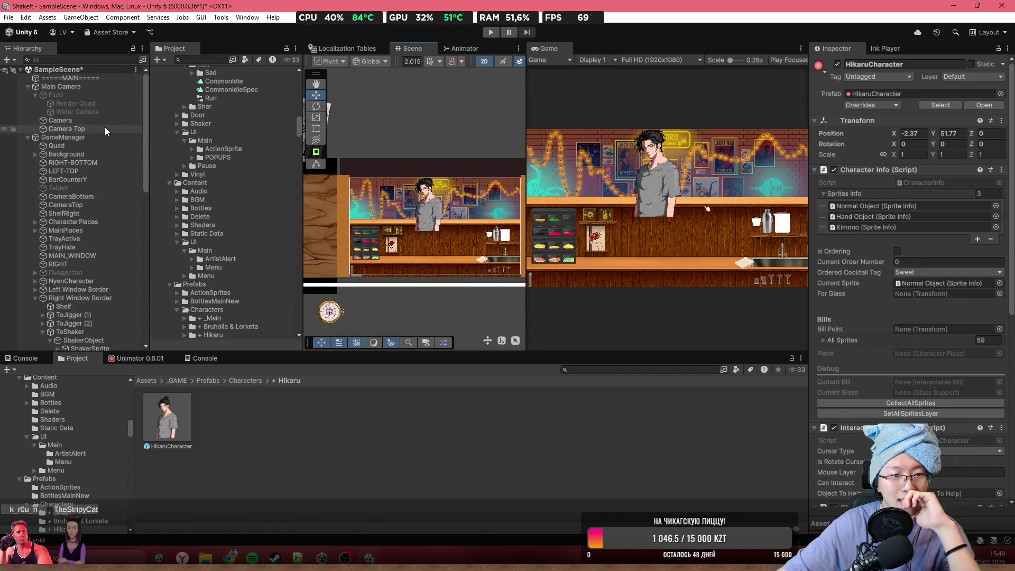
pyautogui.click(96, 121)
pyautogui.click(56, 146)
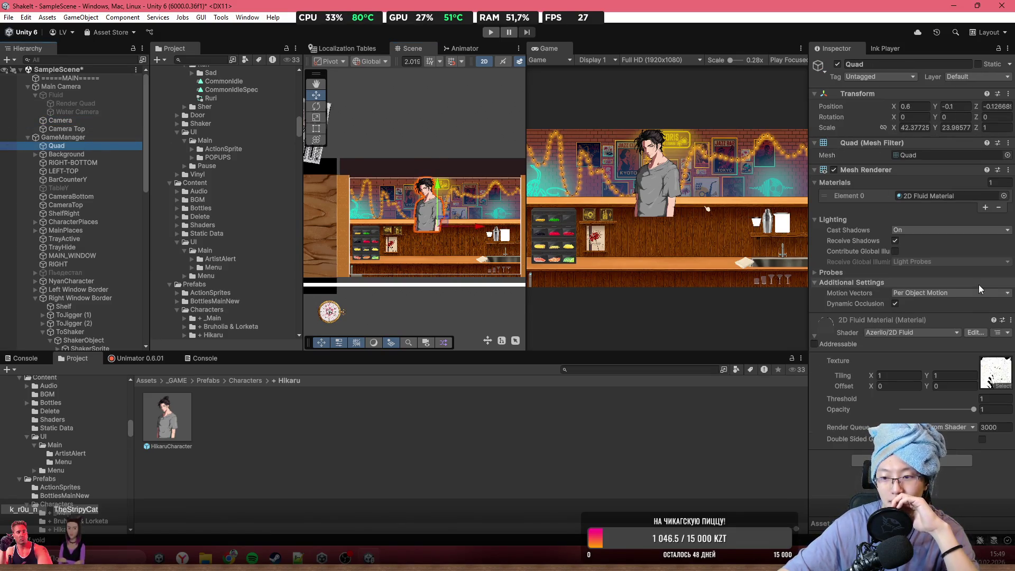
pyautogui.click(957, 430)
pyautogui.click(990, 427)
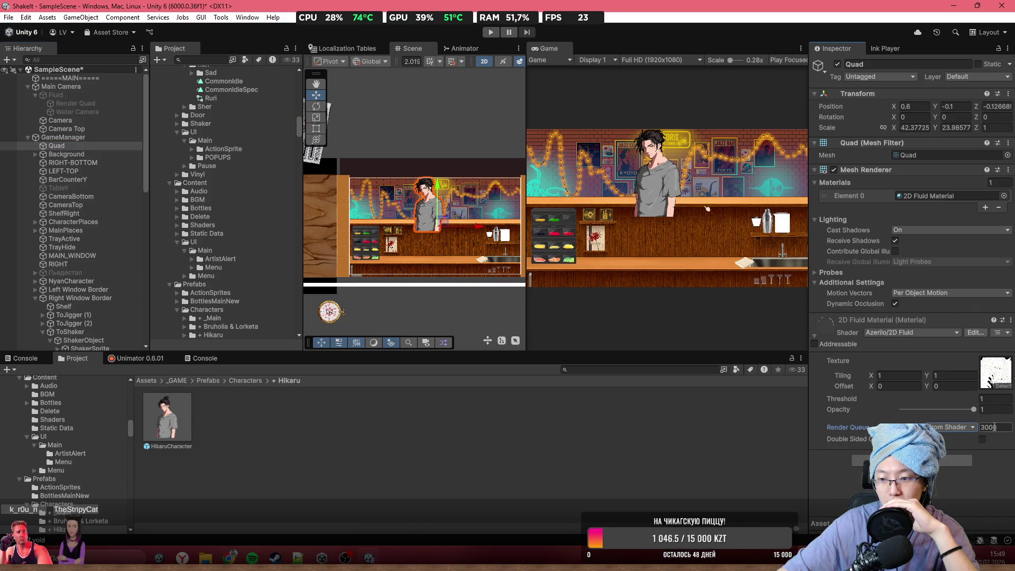
pyautogui.write('1')
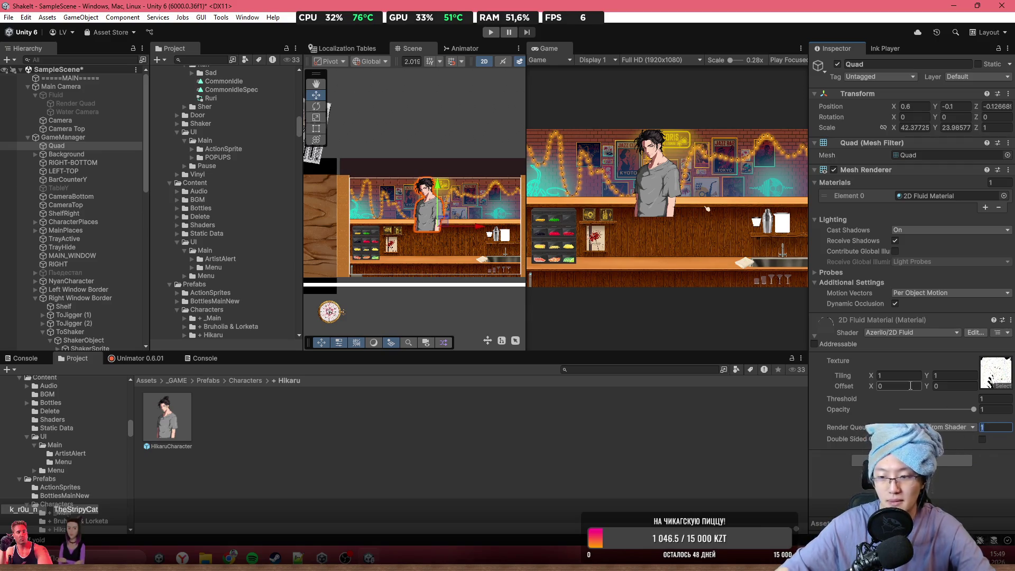
pyautogui.write('-2-5')
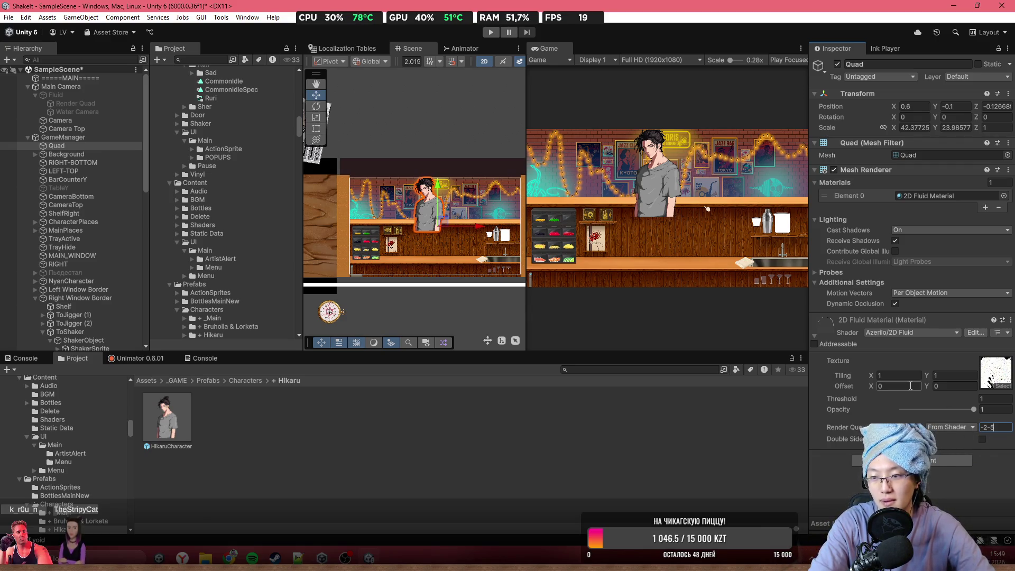
pyautogui.press('Escape')
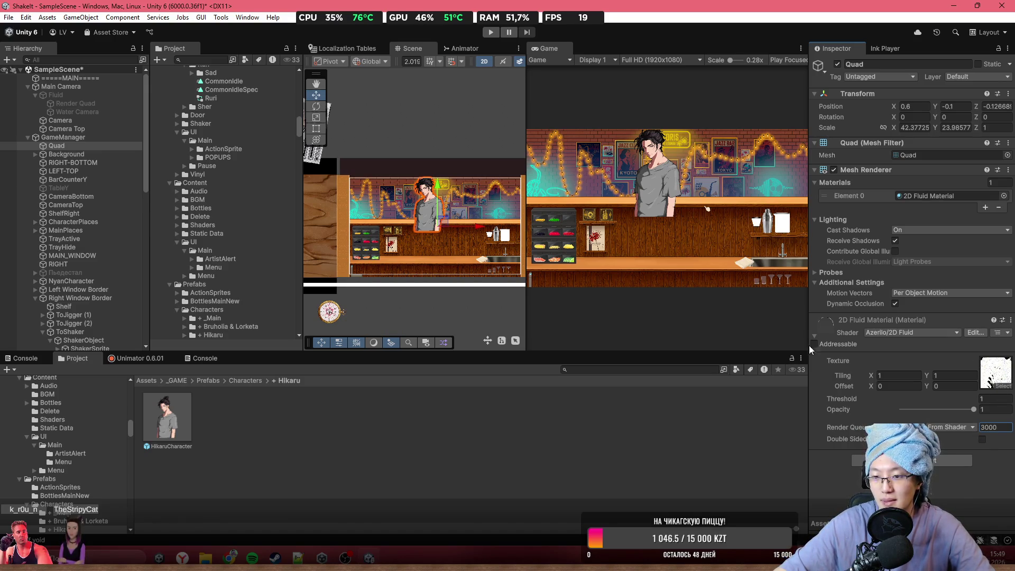
pyautogui.scroll(2, 608, 193)
pyautogui.scroll(1, 633, 179)
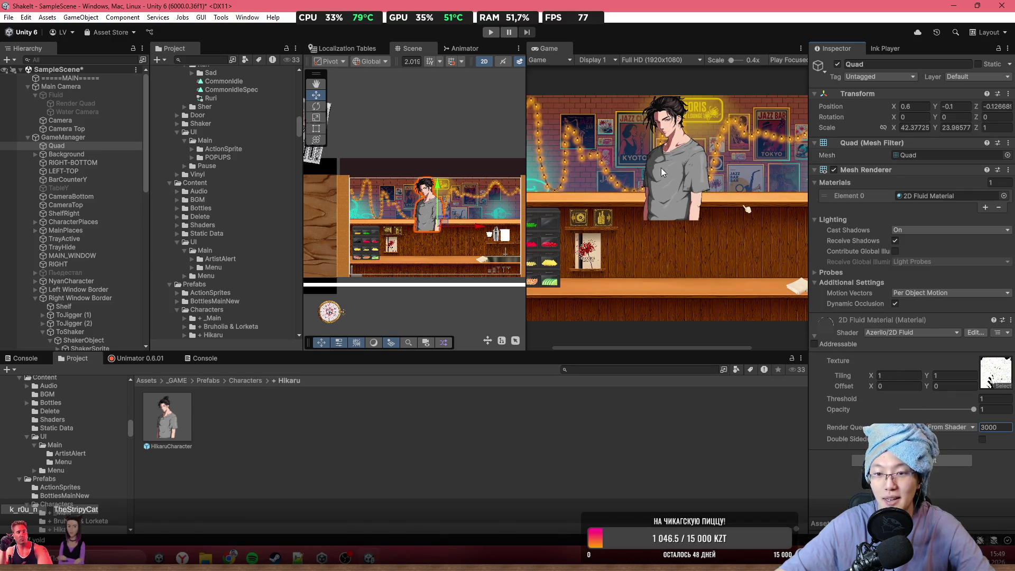
pyautogui.click(943, 427)
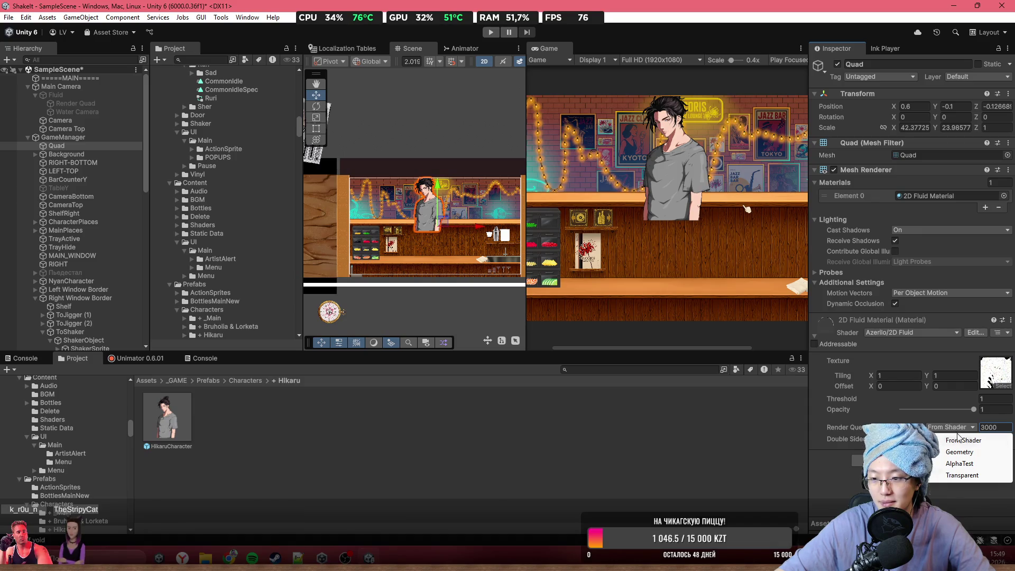
pyautogui.click(853, 417)
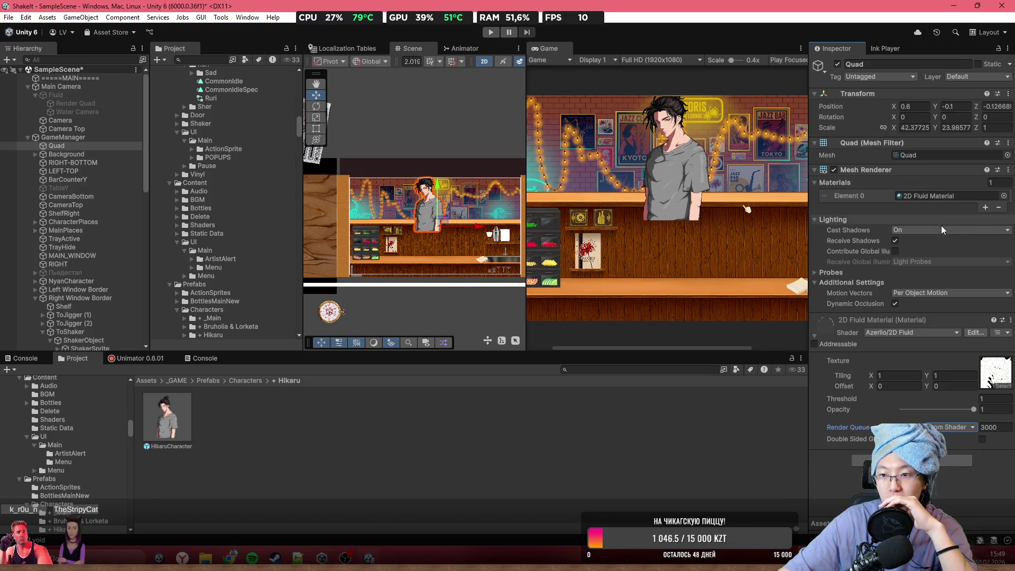
# - Set the Quad's Transform Position Z to 0
pyautogui.moveTo(975, 106)
pyautogui.mouseDown()
pyautogui.moveTo(750, 126)
pyautogui.moveTo(989, 159)
pyautogui.moveTo(778, 185)
pyautogui.moveTo(660, 217)
pyautogui.moveTo(481, 243)
pyautogui.moveTo(9, 241)
pyautogui.moveTo(106, 240)
pyautogui.mouseUp()
pyautogui.scroll(-2, 749, 227)
pyautogui.write('-28')
pyautogui.press('BackSpace')
pyautogui.press('BackSpace')
pyautogui.press('BackSpace')
pyautogui.write('16.82')
pyautogui.write('71.49')
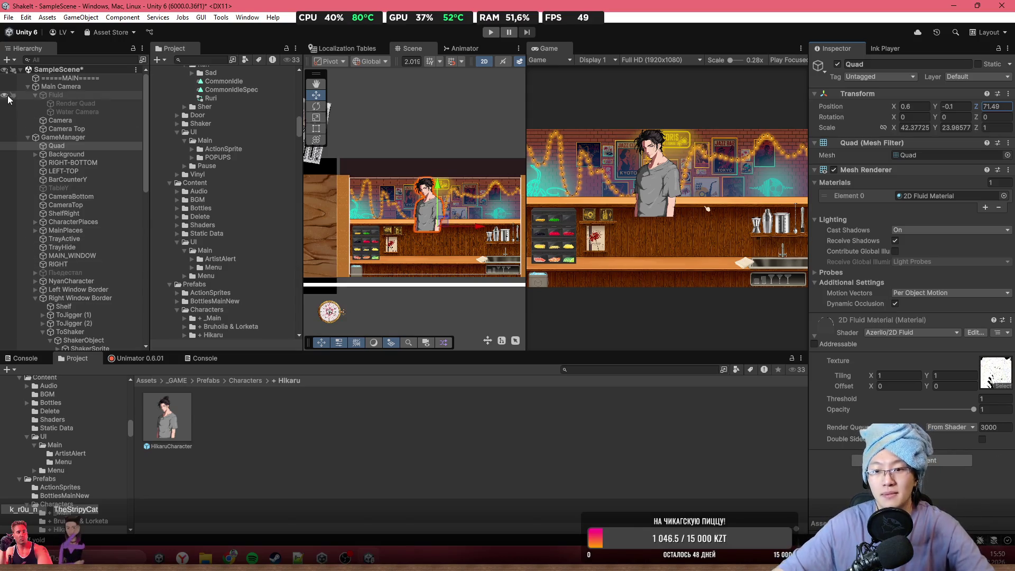
pyautogui.write('-49.52')
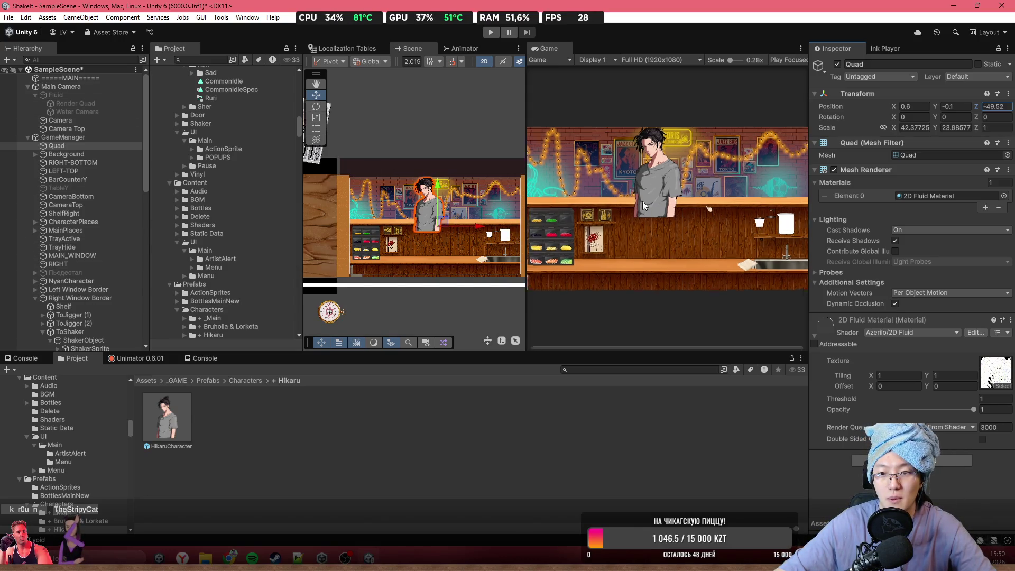
pyautogui.scroll(3, 642, 201)
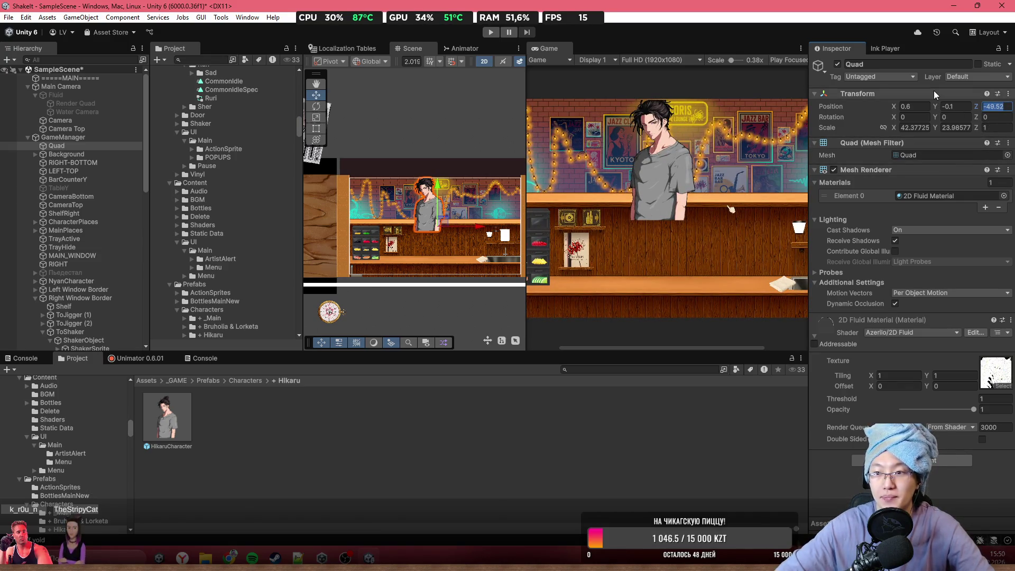
pyautogui.write('0')
# - Set the Mesh Renderer's Cast Shadows to Off and collapse the Lighting and Probes sections
pyautogui.scroll(-2, 651, 218)
pyautogui.scroll(-1, 651, 219)
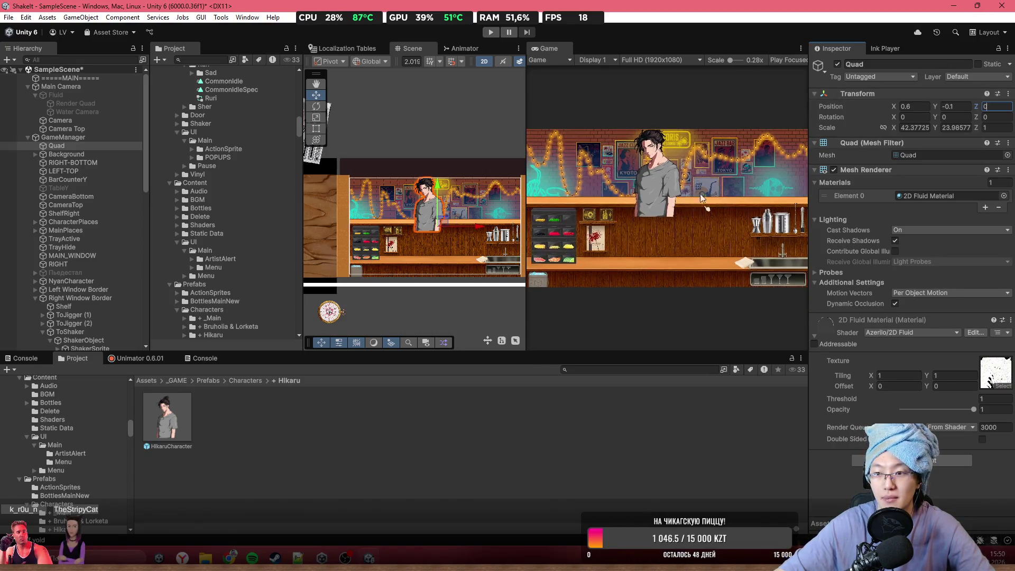
pyautogui.click(919, 232)
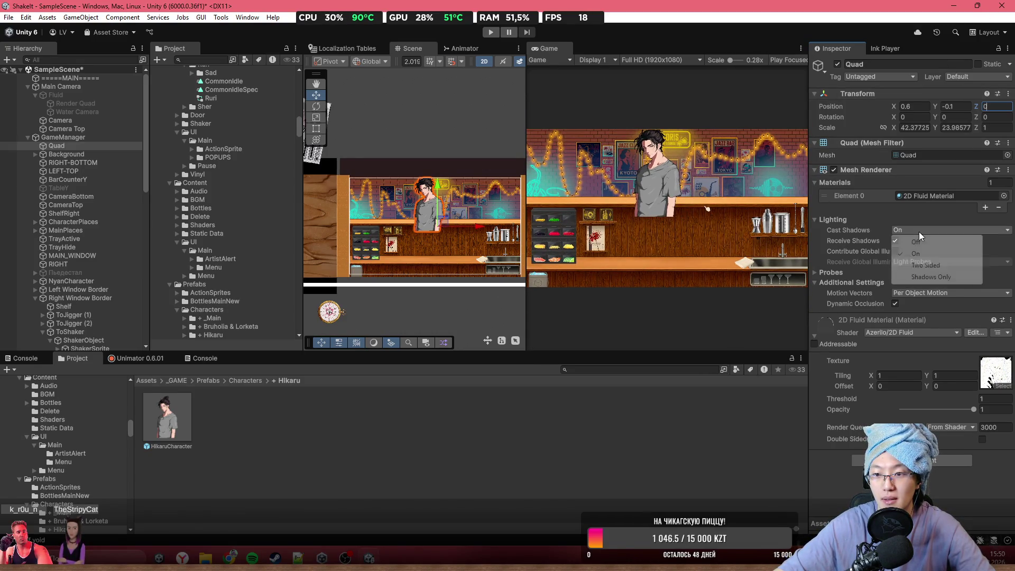
pyautogui.click(917, 241)
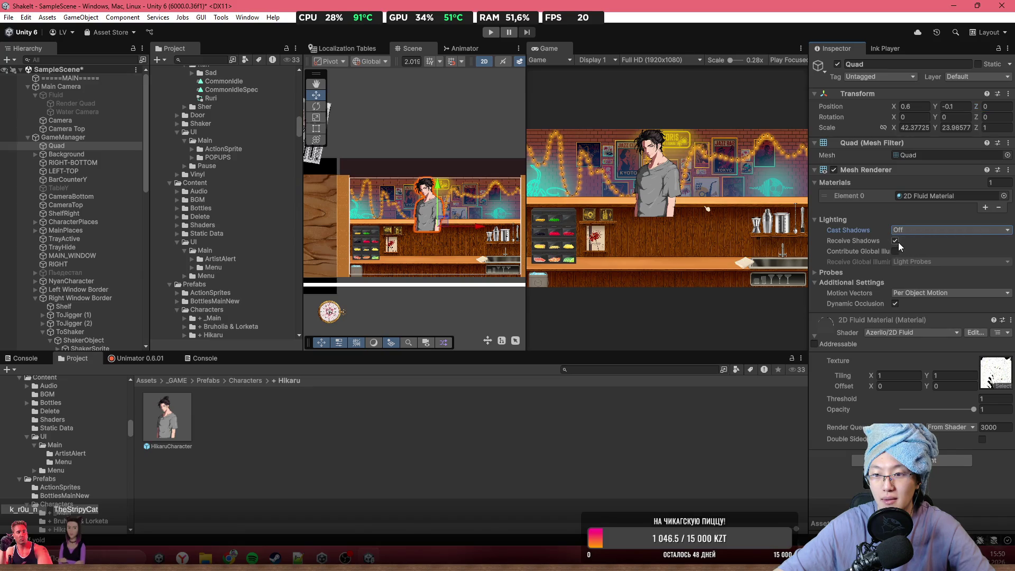
pyautogui.click(846, 219)
pyautogui.click(860, 230)
pyautogui.click(860, 230)
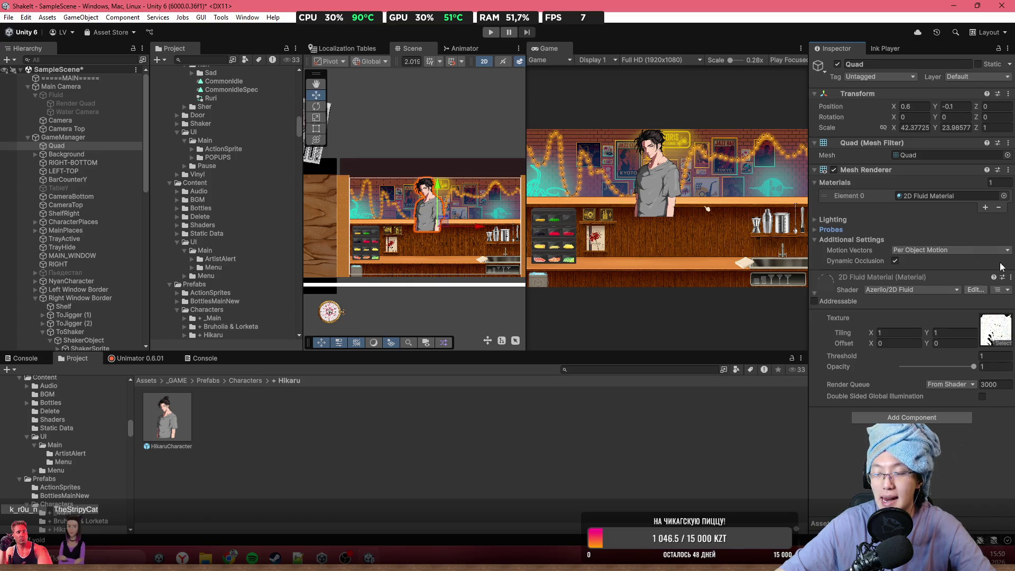
pyautogui.scroll(1, 590, 182)
pyautogui.scroll(1, 647, 183)
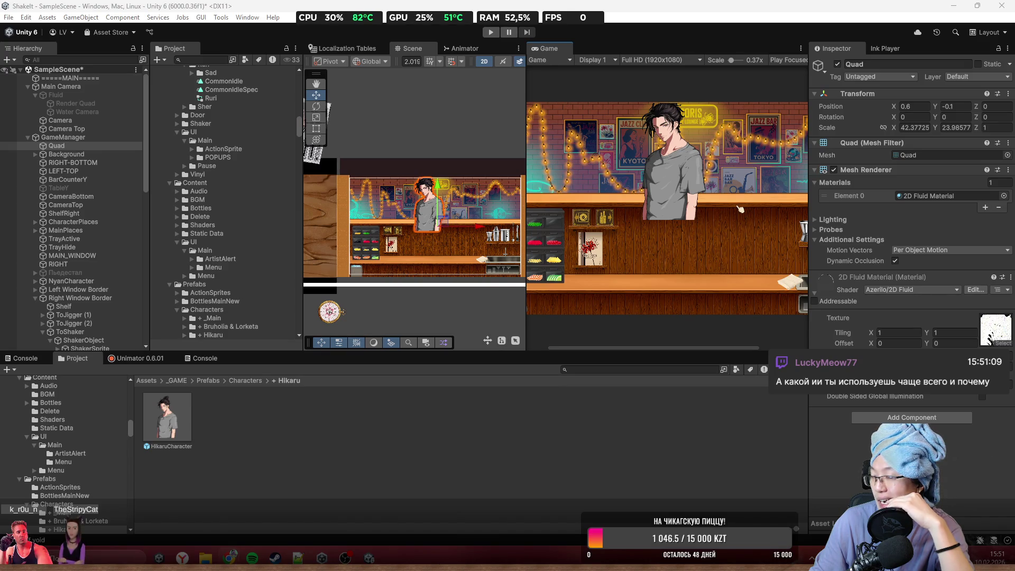
pyautogui.moveTo(370, 157); pyautogui.dragTo(420, 230)
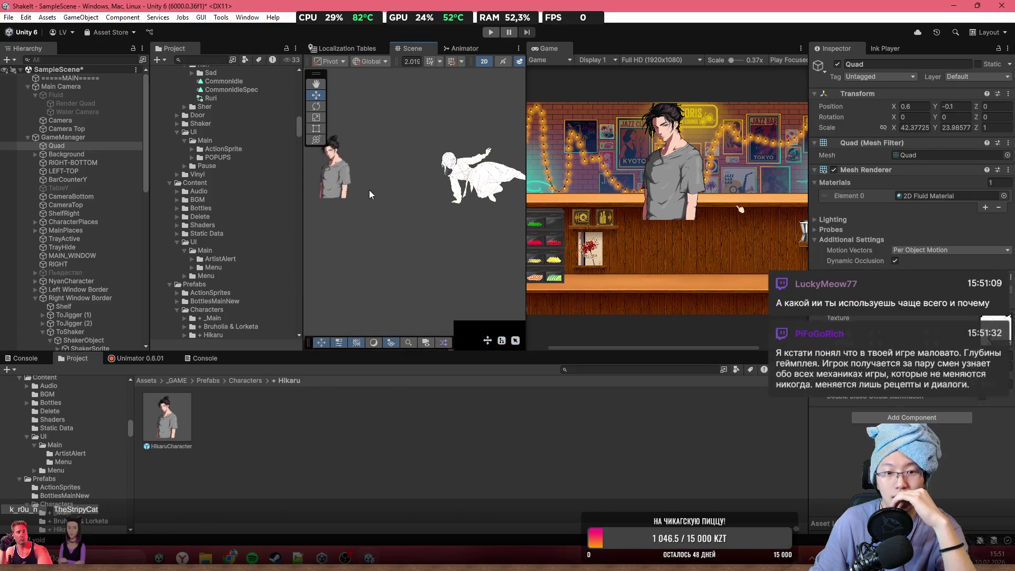
# - Select and frame Camera Top, checking its Culling Mask, Target Display, HDR and Rendering Path options
pyautogui.click(60, 128)
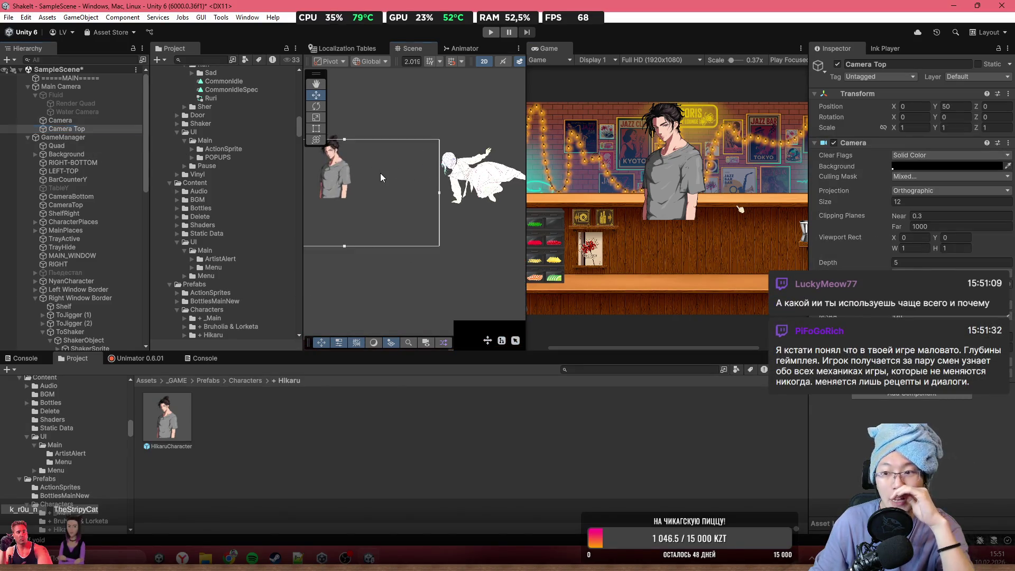
pyautogui.press('f')
pyautogui.click(923, 179)
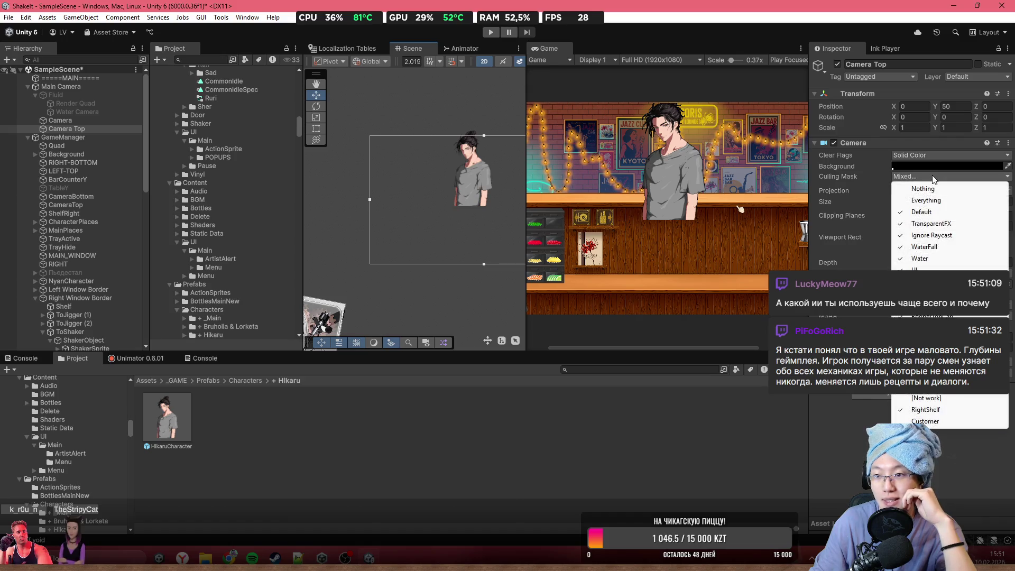
pyautogui.press('Escape')
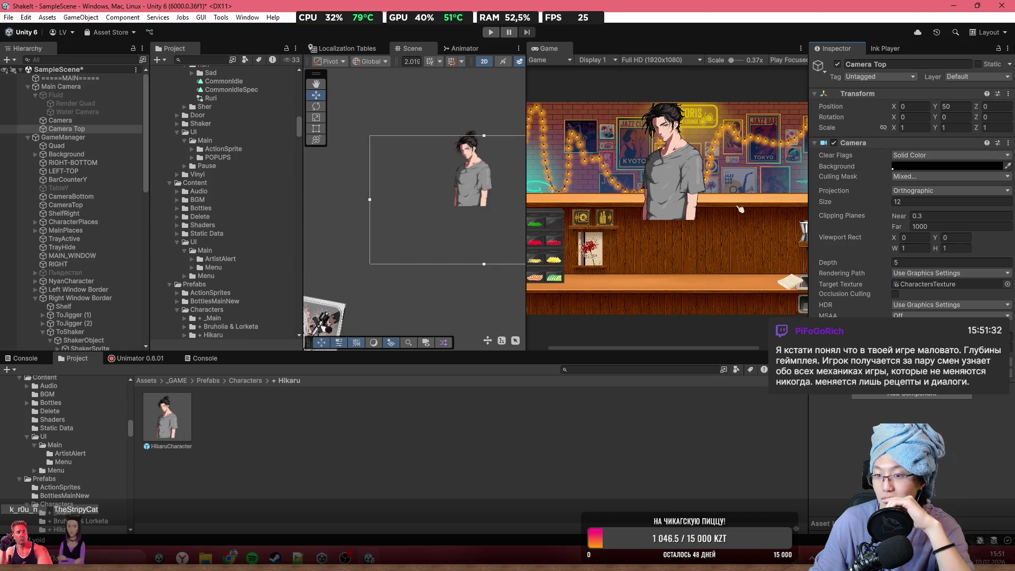
pyautogui.click(925, 338)
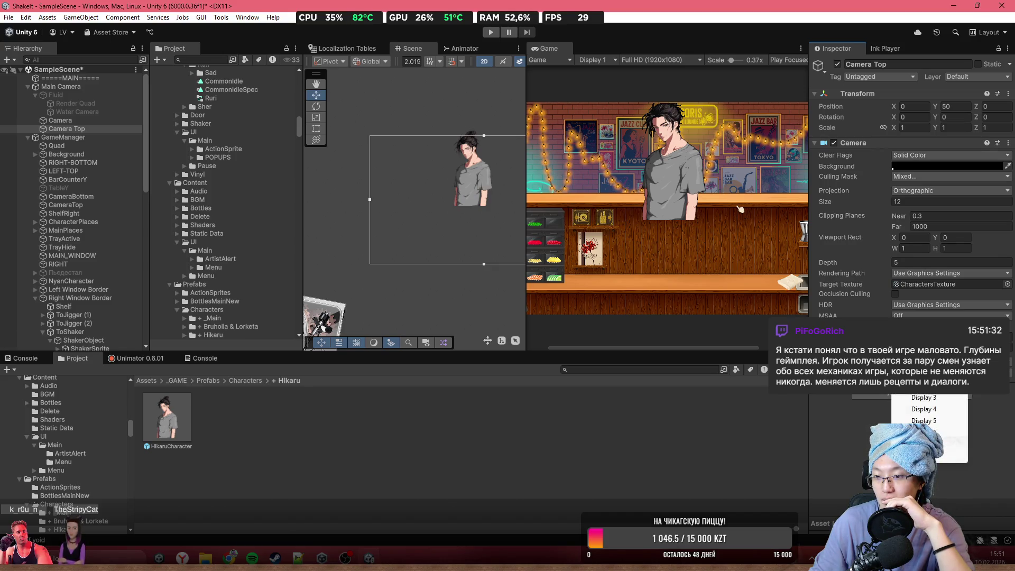
pyautogui.click(845, 420)
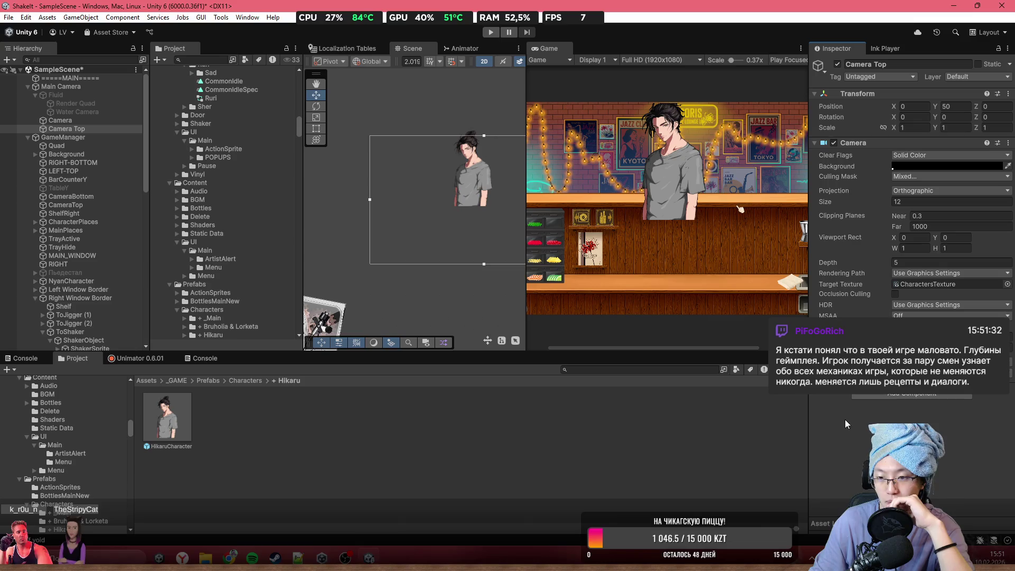
pyautogui.click(937, 309)
pyautogui.click(945, 274)
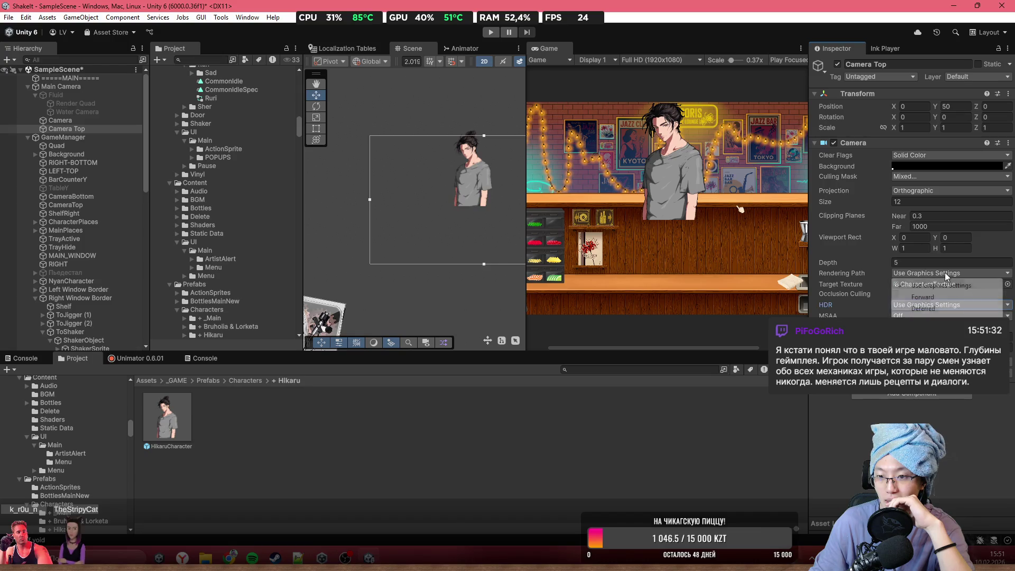
pyautogui.click(841, 263)
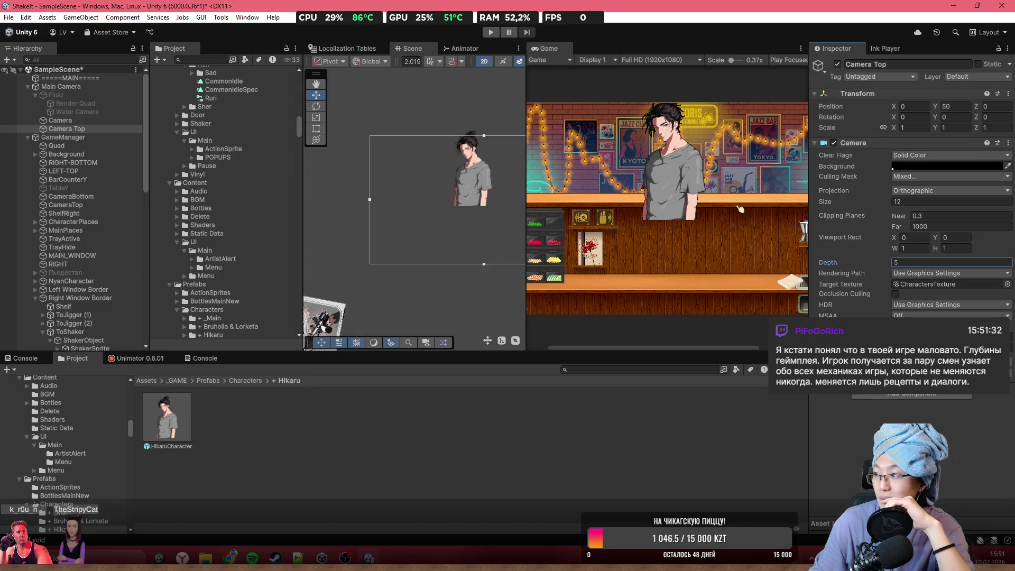
pyautogui.hotkey('alt', 'Tab')
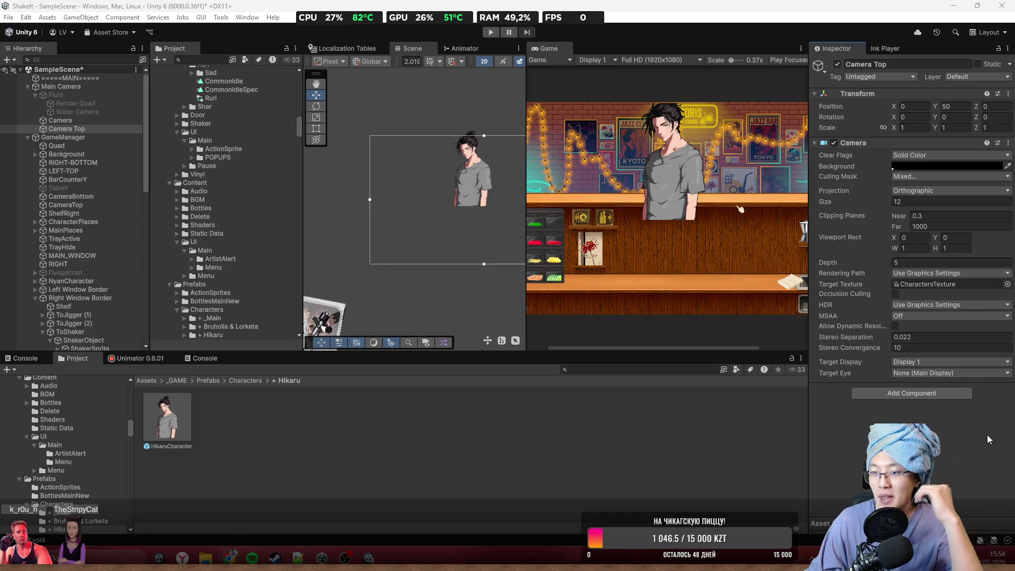
# - Drag the Scene/Game splitter right so the Scene view gets more width
pyautogui.click(601, 225)
pyautogui.scroll(-2, 601, 224)
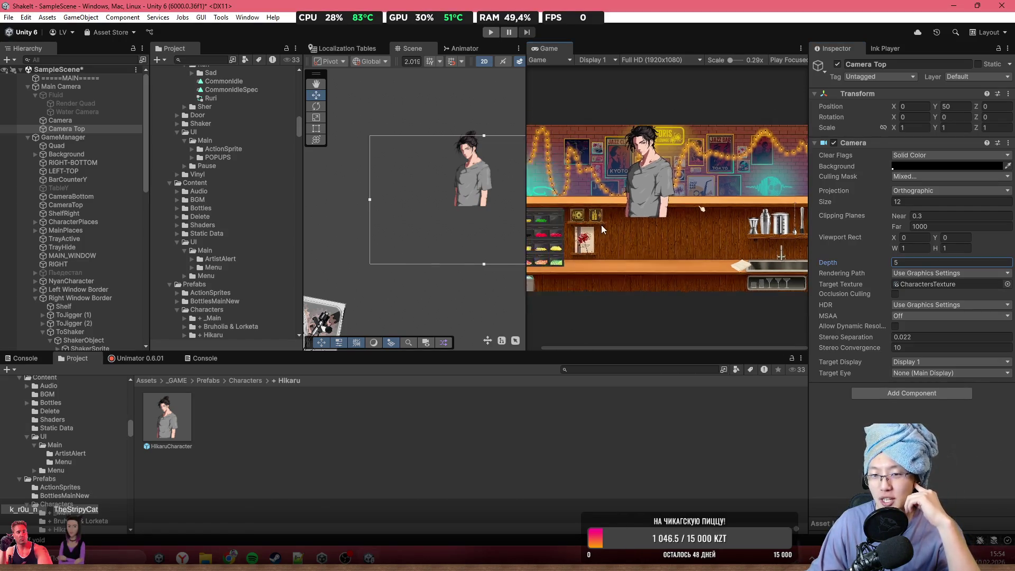
pyautogui.scroll(1, 629, 182)
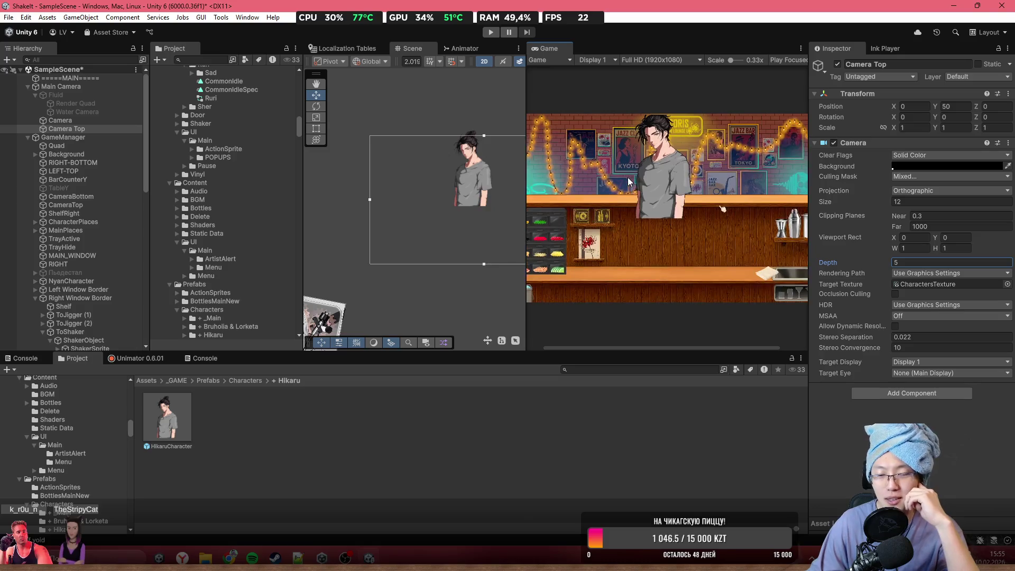
pyautogui.scroll(1, 629, 181)
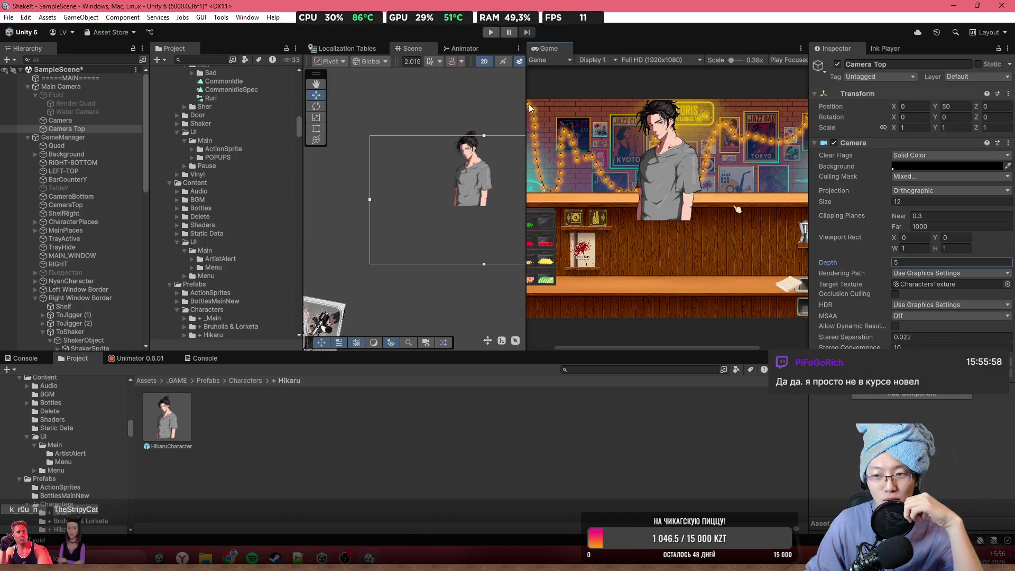
pyautogui.moveTo(525, 143); pyautogui.dragTo(565, 143)
pyautogui.scroll(1, 369, 279)
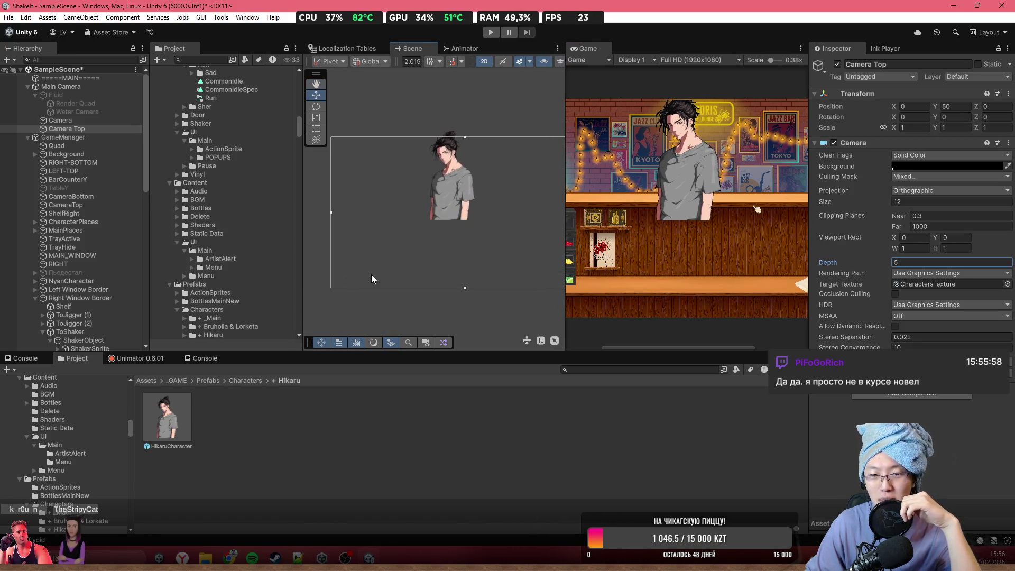
pyautogui.scroll(-1, 372, 274)
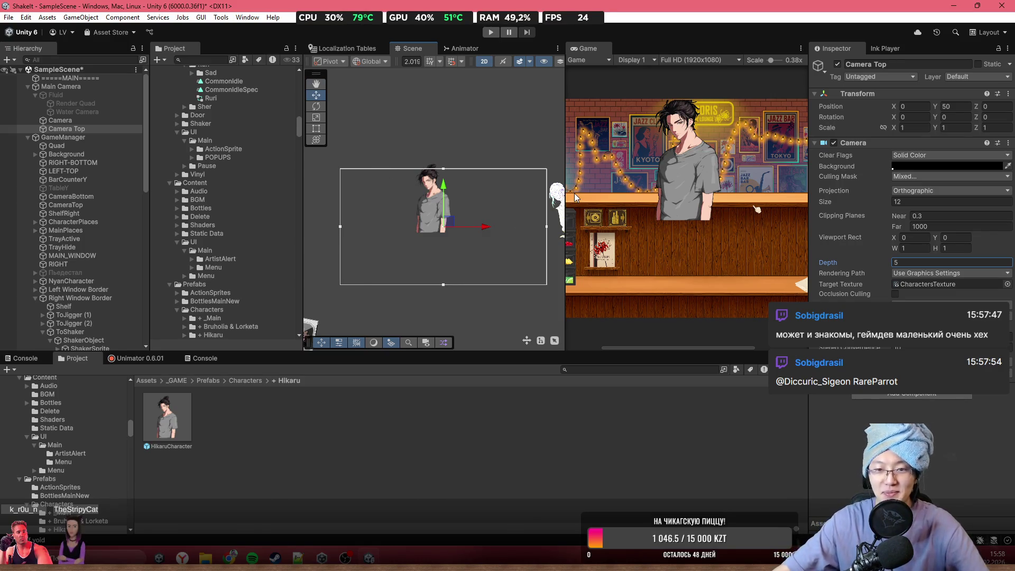
# - Zoom the Scene view in closely on the Hikaru character sprite, then switch to the browser
pyautogui.scroll(2, 384, 246)
pyautogui.scroll(2, 506, 207)
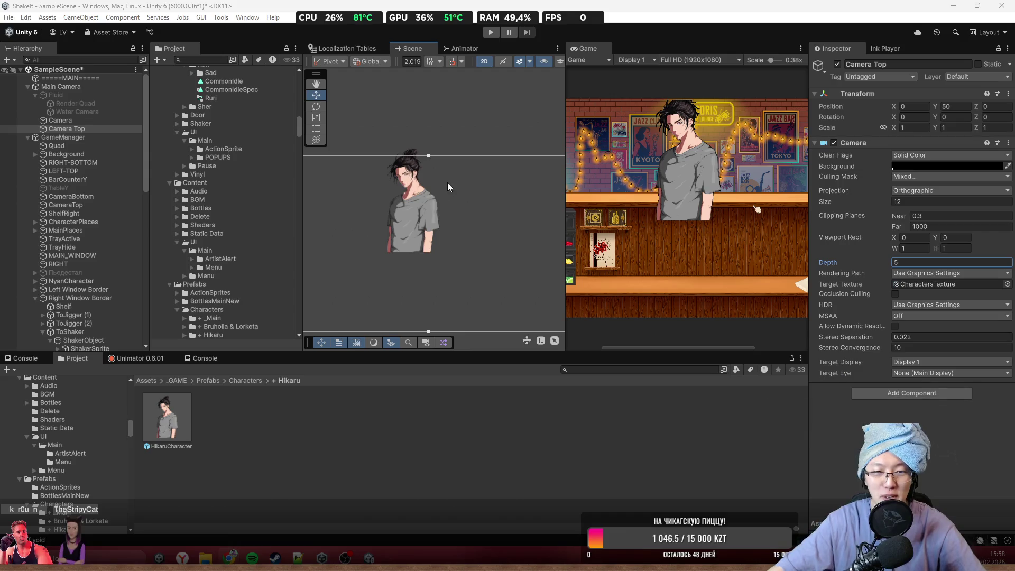
pyautogui.scroll(5, 448, 182)
pyautogui.scroll(4, 427, 211)
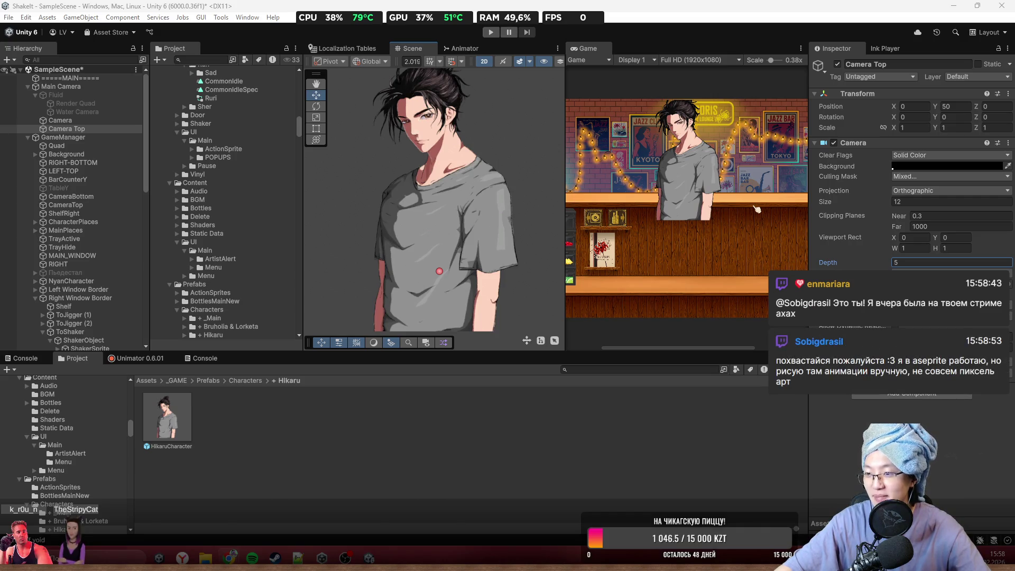
pyautogui.hotkey('alt', 'Tab')
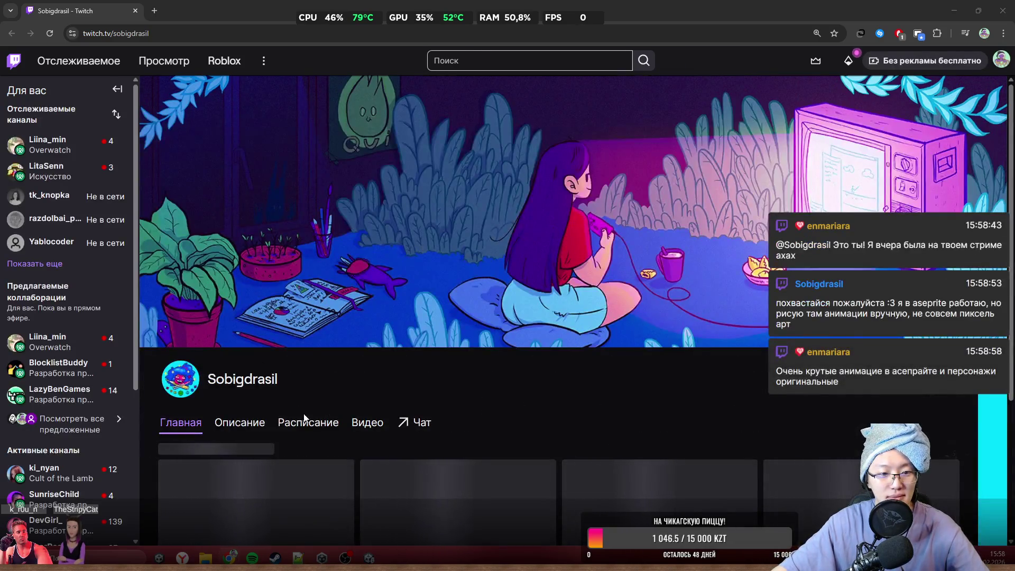
# - Play the channel's latest stream recording, skim ahead to about 1:37, and pause it
pyautogui.scroll(-3, 304, 418)
pyautogui.click(373, 248)
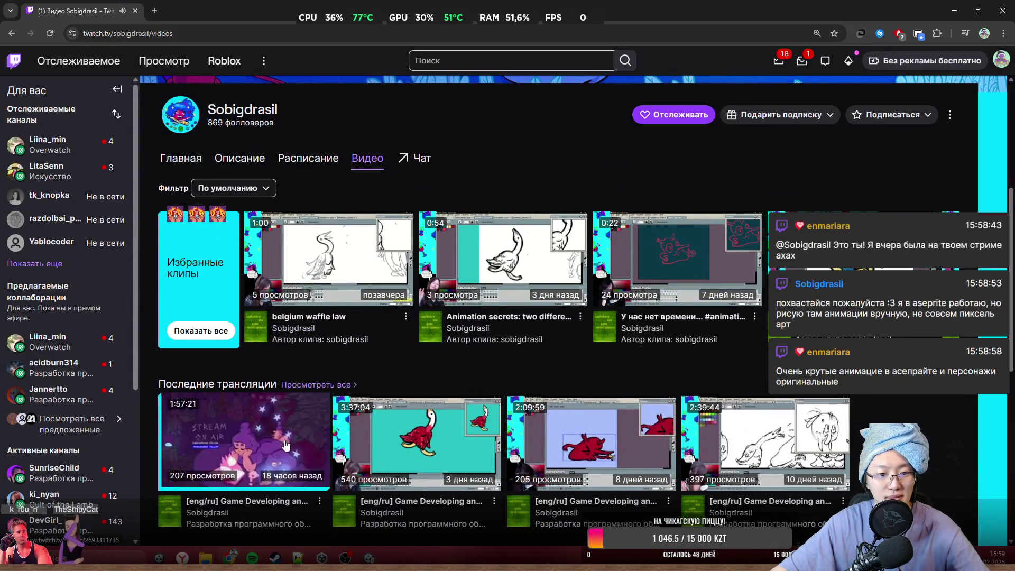
pyautogui.click(242, 443)
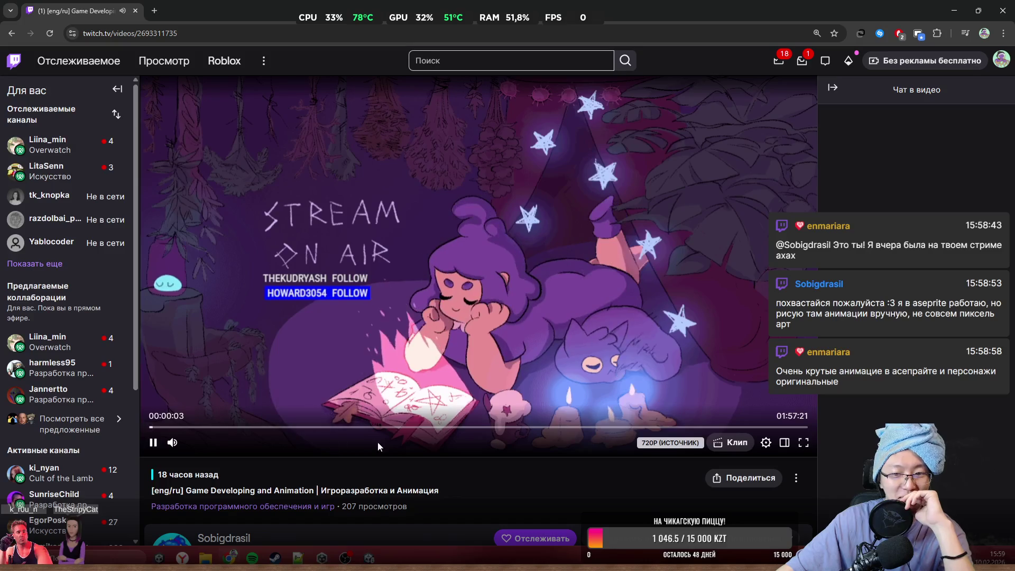
pyautogui.click(244, 428)
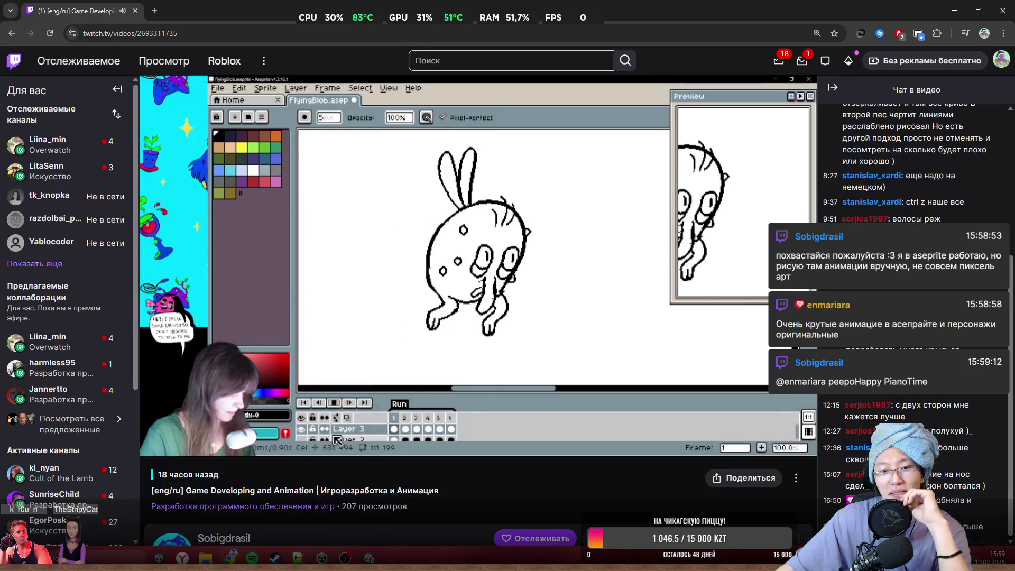
pyautogui.click(285, 427)
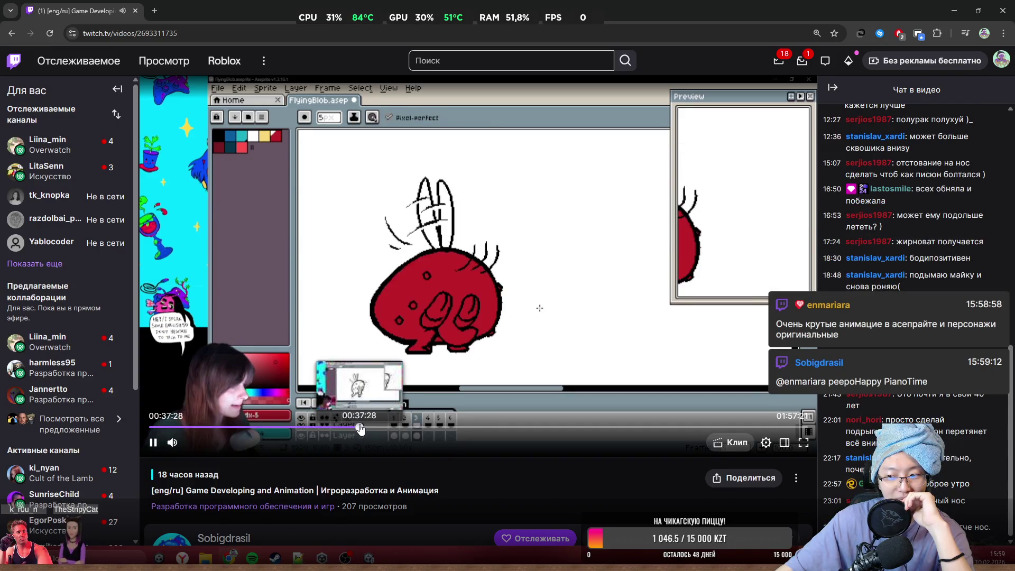
pyautogui.click(390, 427)
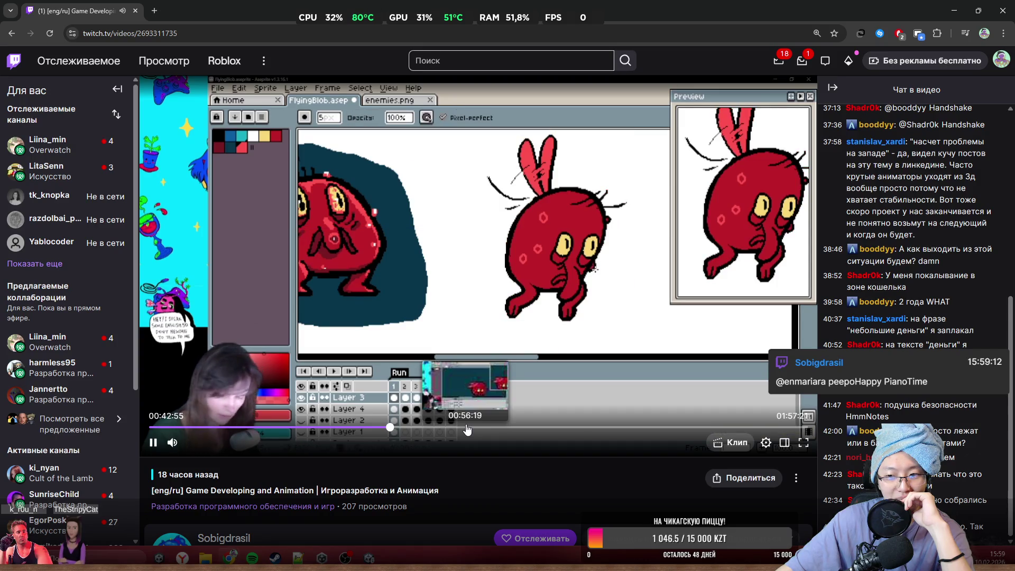
pyautogui.click(466, 427)
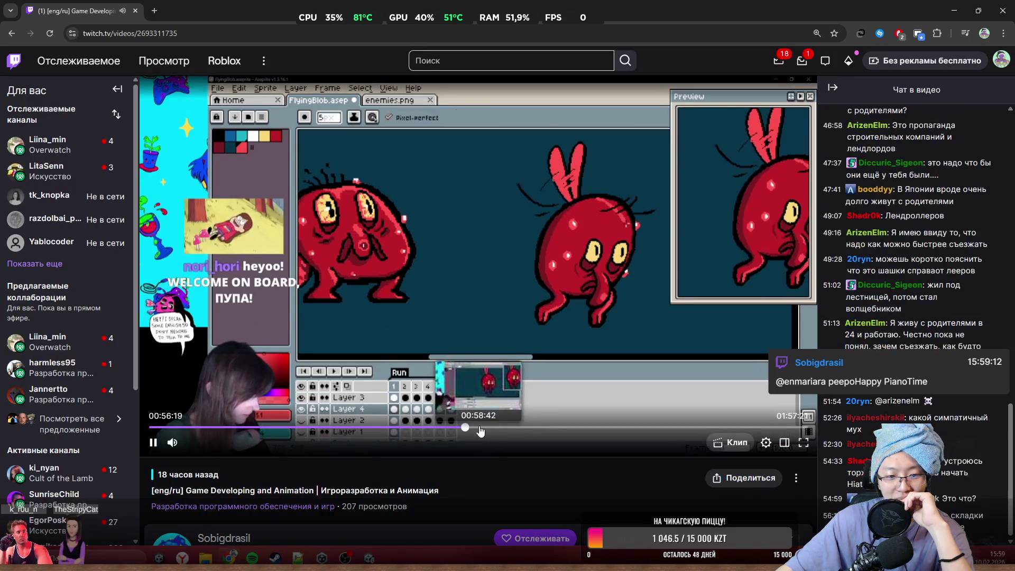
pyautogui.click(578, 427)
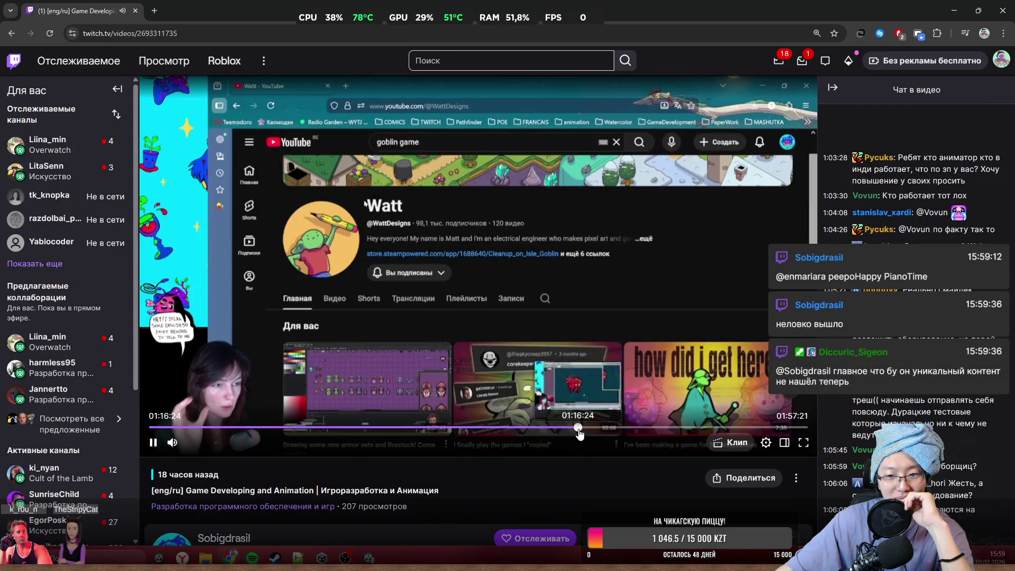
pyautogui.click(600, 427)
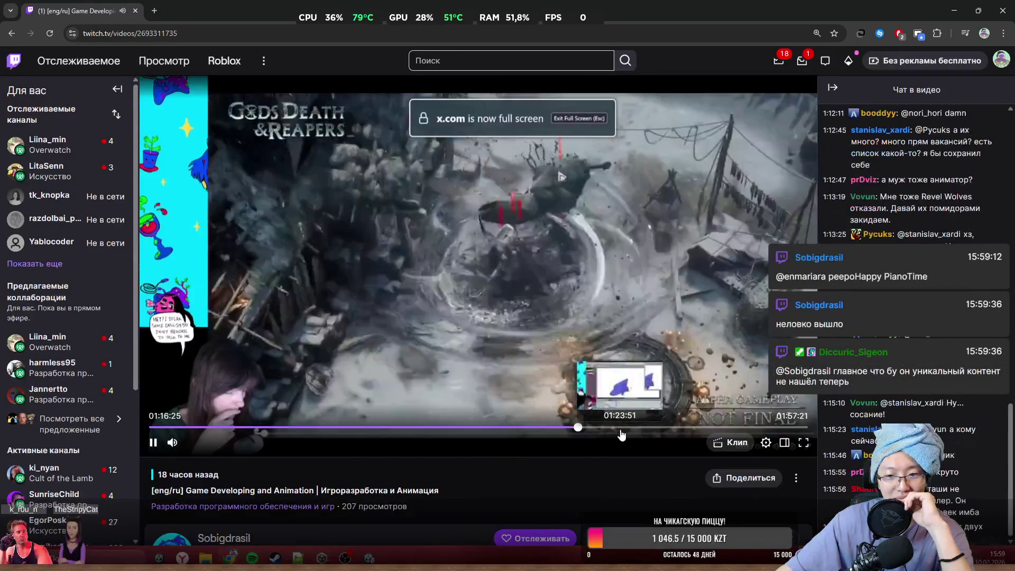
pyautogui.click(619, 428)
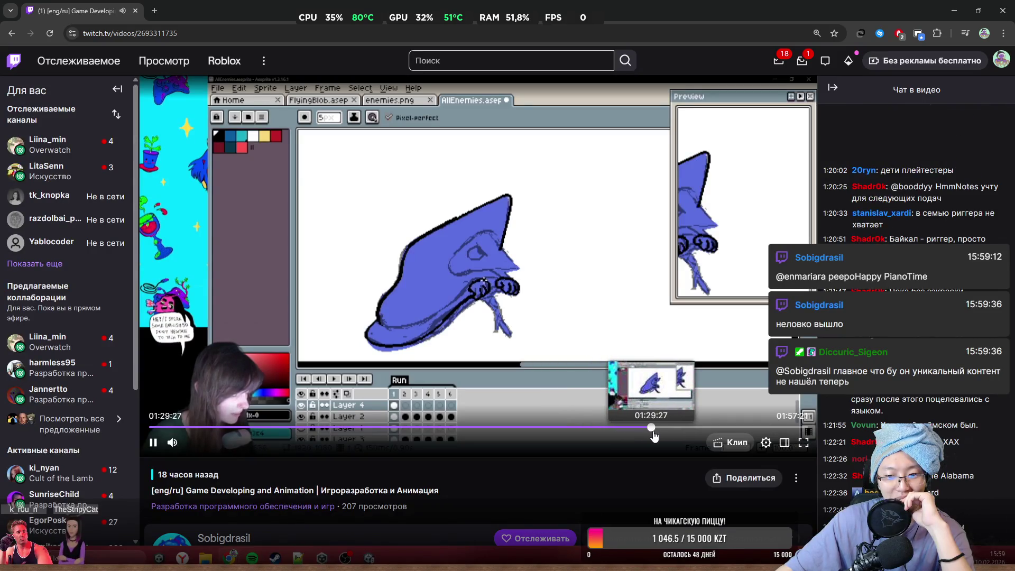
pyautogui.click(695, 428)
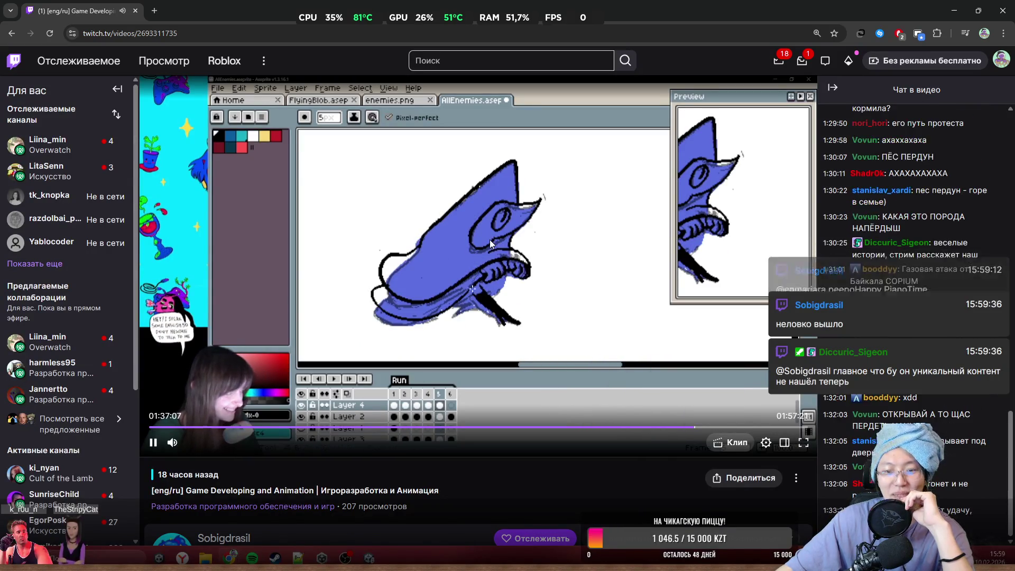
pyautogui.click(153, 442)
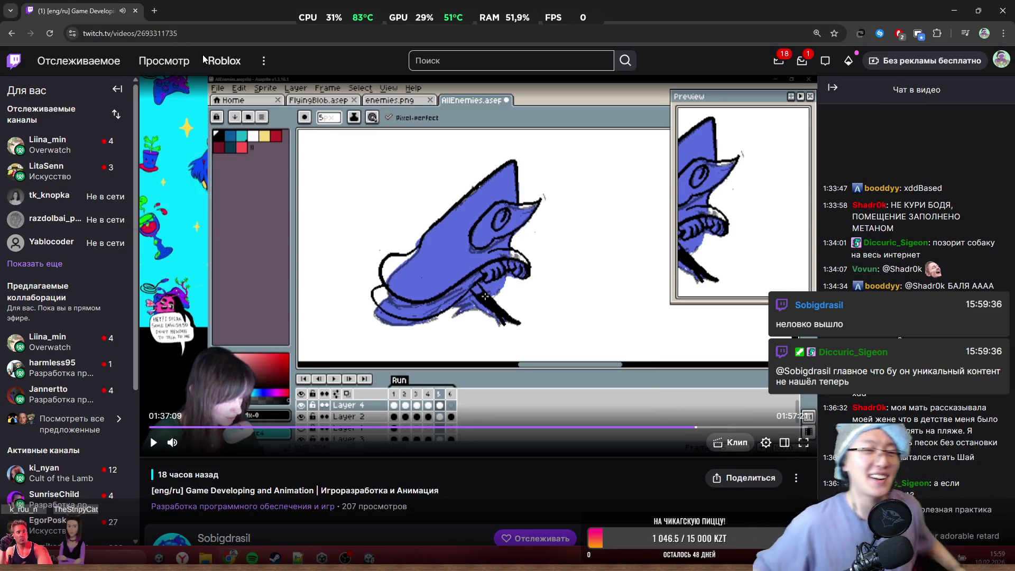
# - Follow the streamer's channel and close the browser to return to Unity
pyautogui.moveTo(482, 8); pyautogui.dragTo(371, 115)
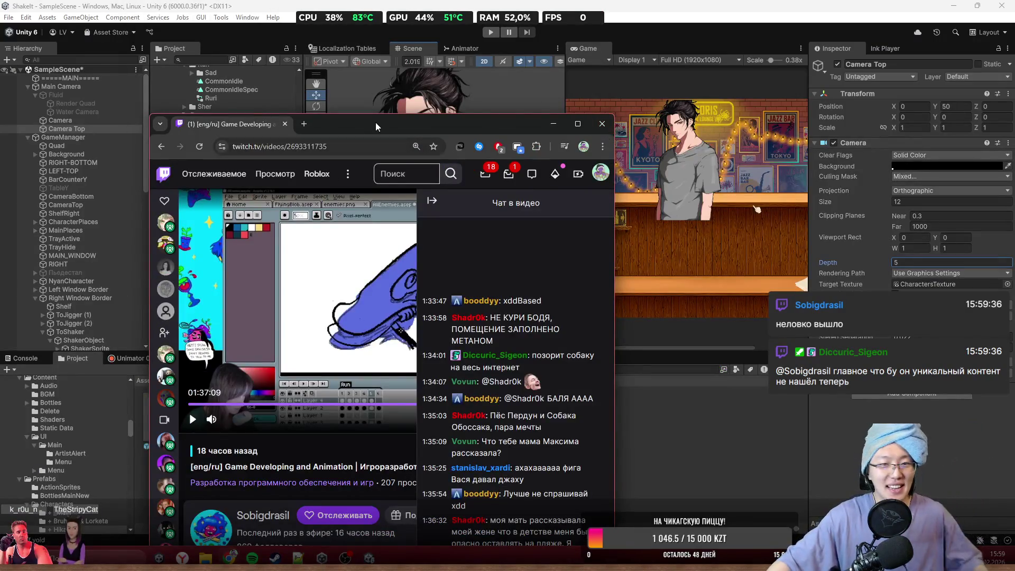
pyautogui.doubleClick(376, 122)
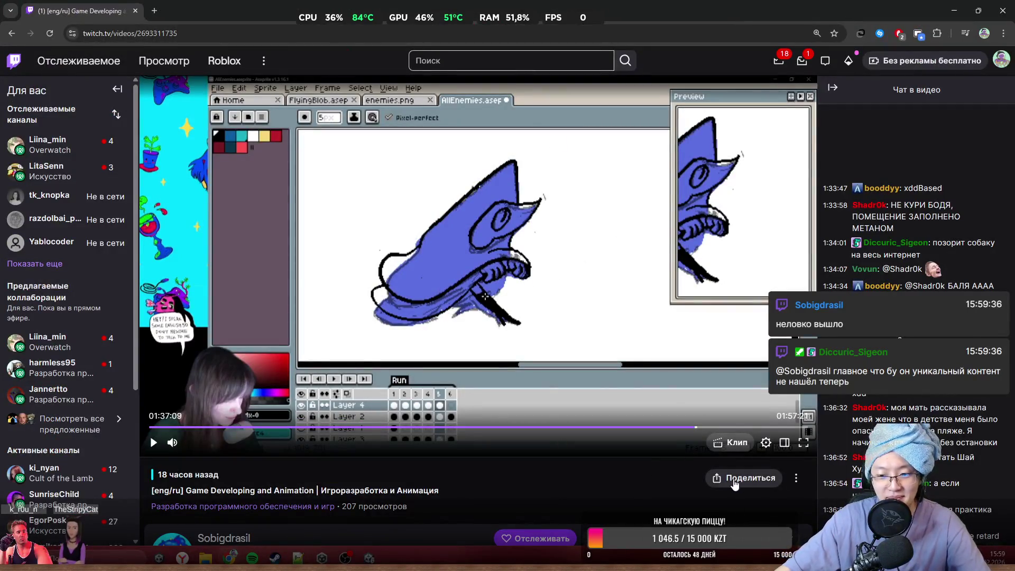
pyautogui.scroll(-2, 547, 442)
pyautogui.click(555, 449)
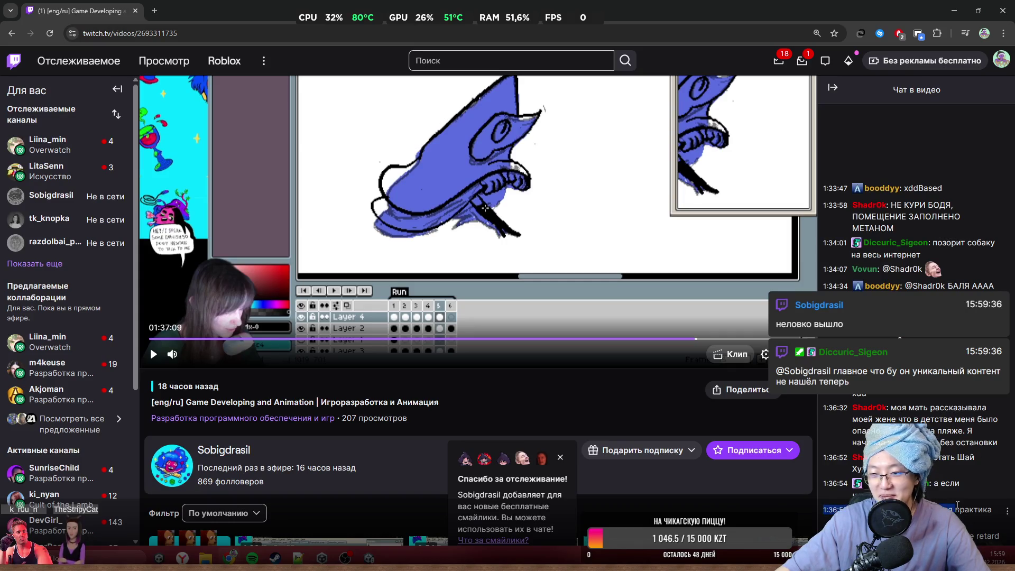
pyautogui.scroll(-8, 594, 367)
pyautogui.scroll(6, 721, 208)
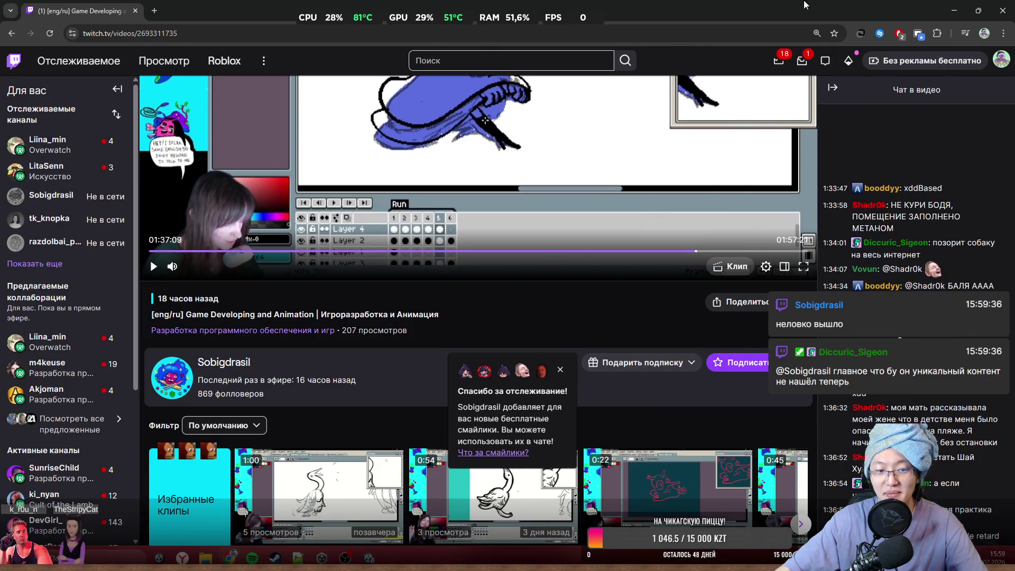
pyautogui.click(978, 11)
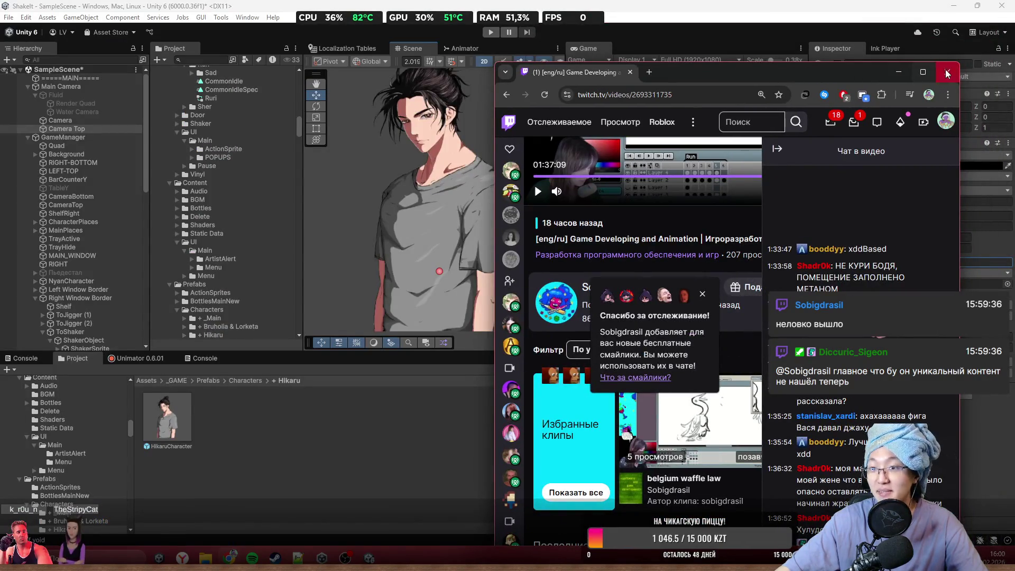
pyautogui.click(946, 74)
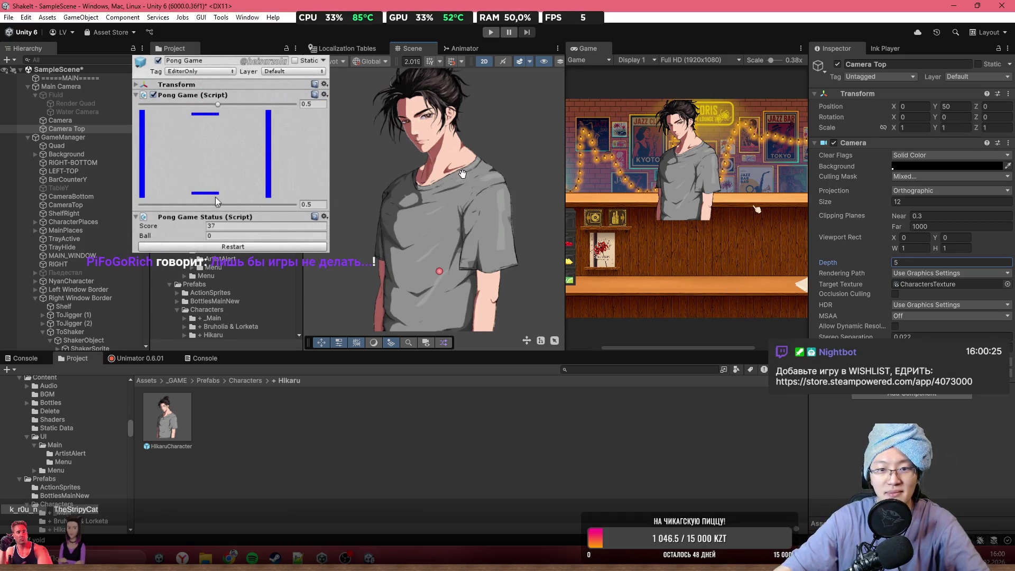
# - Zoom out and click the Hikaru character in the Scene view to select it
pyautogui.scroll(-5, 476, 224)
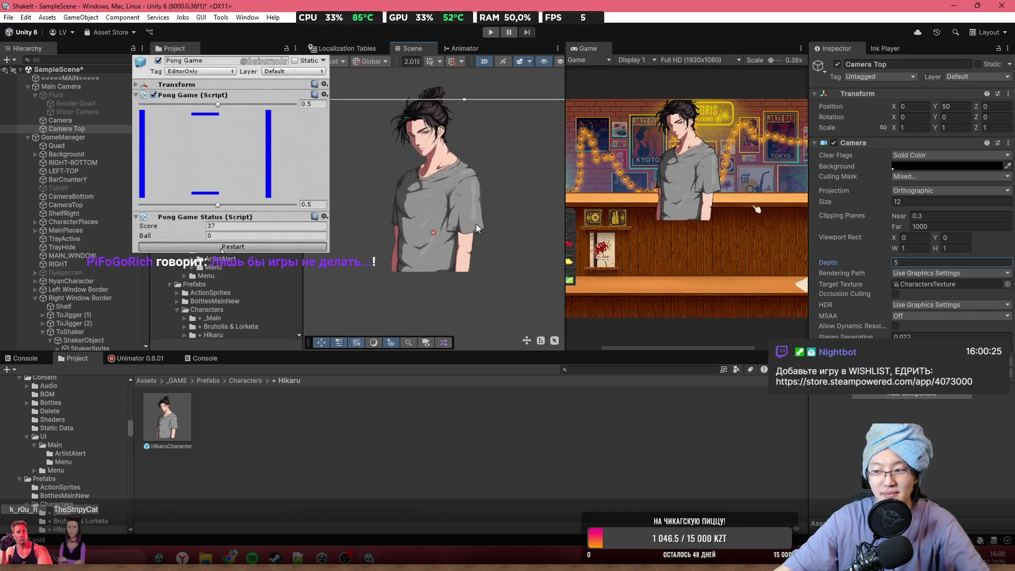
pyautogui.click(453, 195)
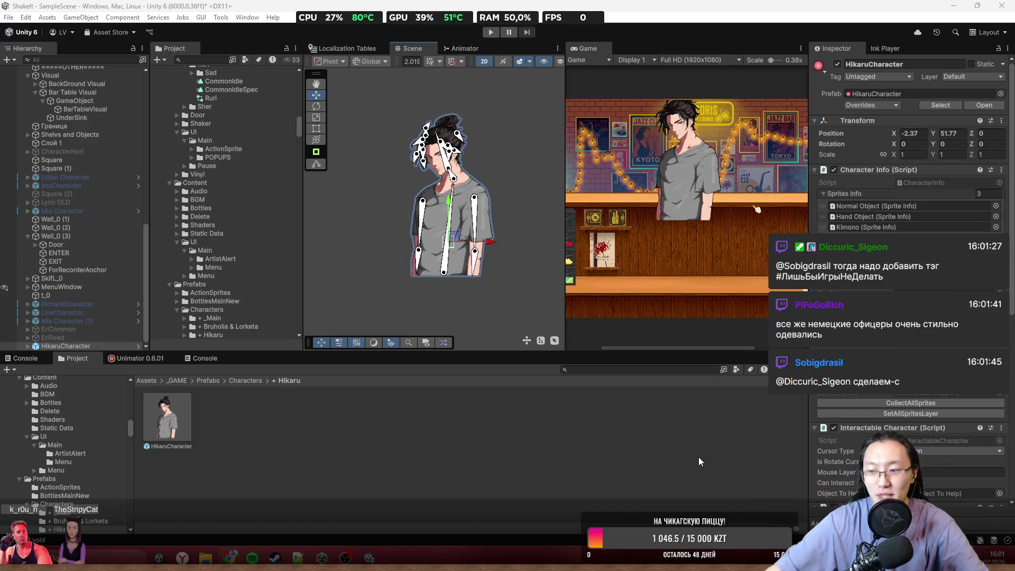
# - Test-rotate a hair bone and undo it, then view Hikaru_Normal's normalIdle animation in Unimator
pyautogui.scroll(5, 486, 143)
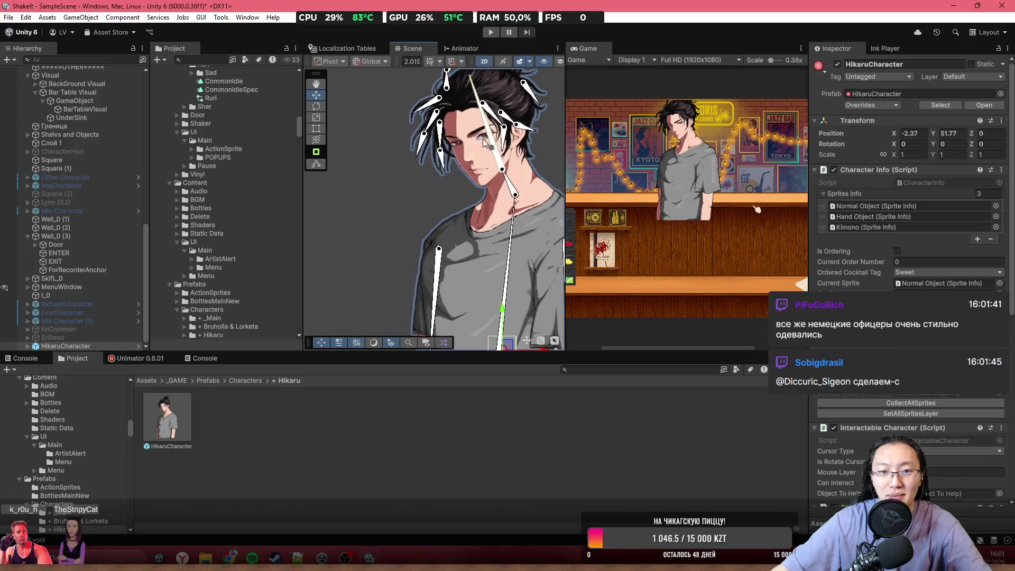
pyautogui.scroll(5, 487, 143)
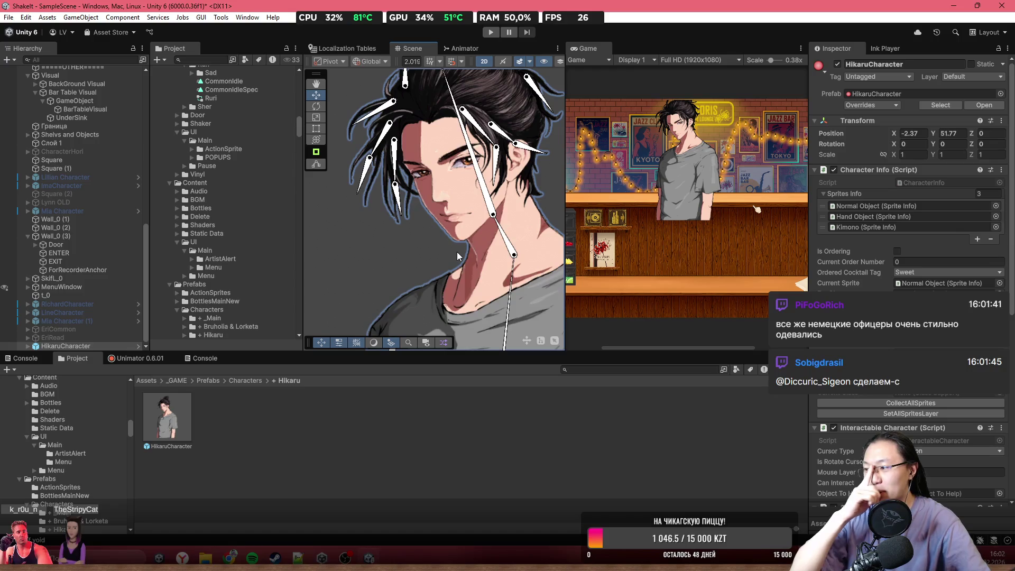
pyautogui.moveTo(452, 95); pyautogui.dragTo(469, 89)
pyautogui.hotkey('ctrl', 'z')
pyautogui.click(136, 358)
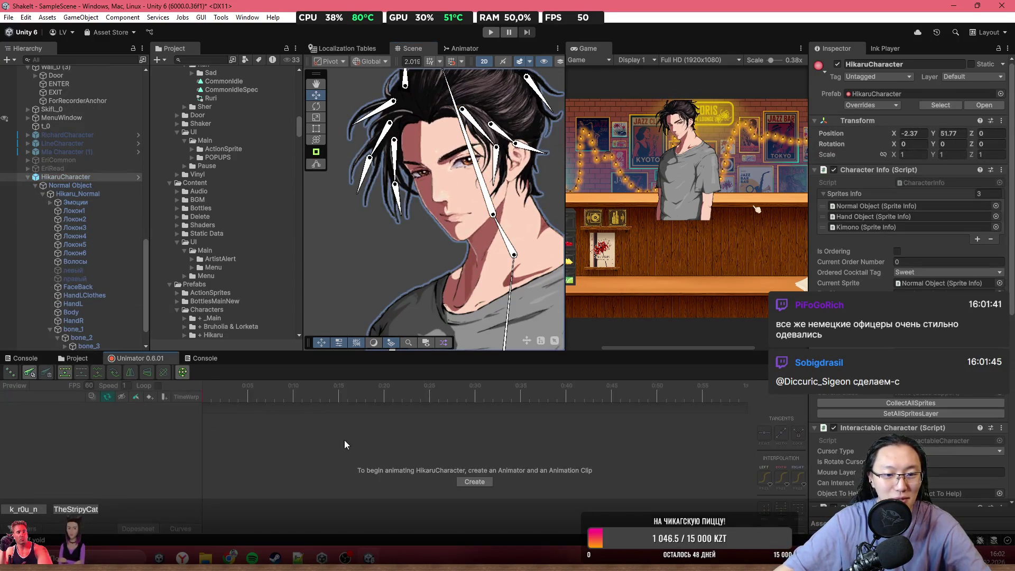
pyautogui.scroll(-5, 376, 288)
pyautogui.click(79, 193)
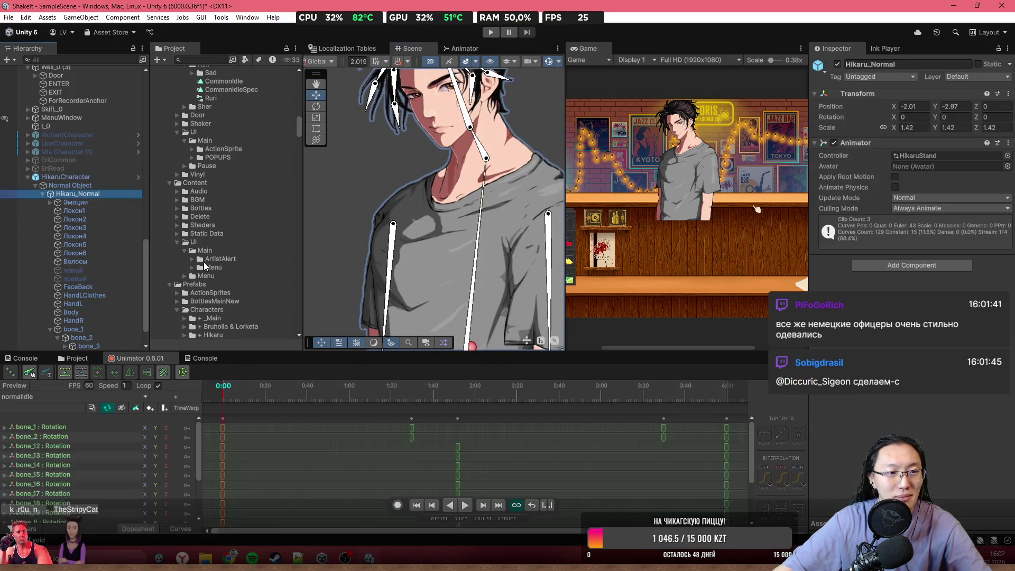
pyautogui.scroll(-5, 338, 444)
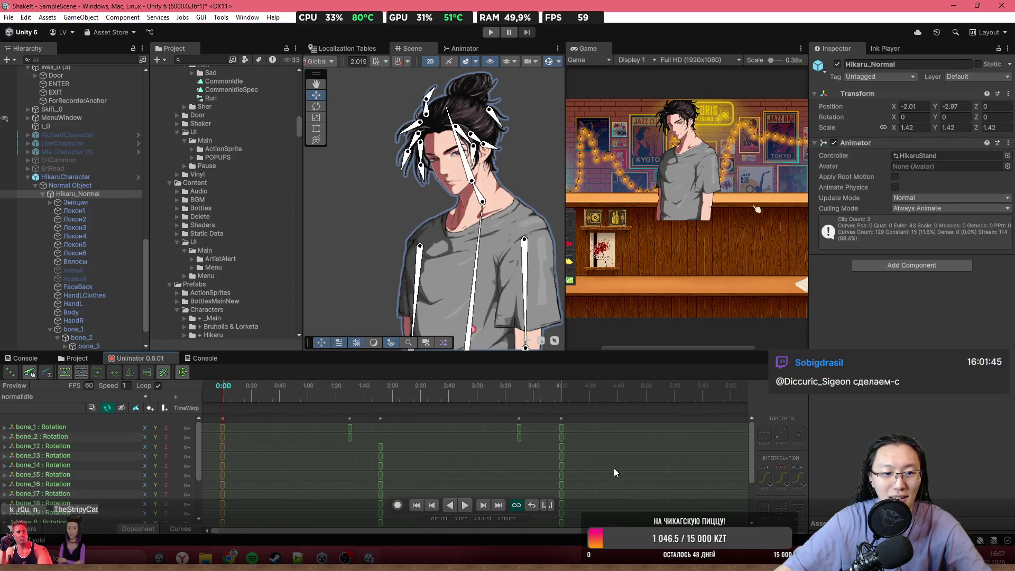
pyautogui.scroll(3, 449, 153)
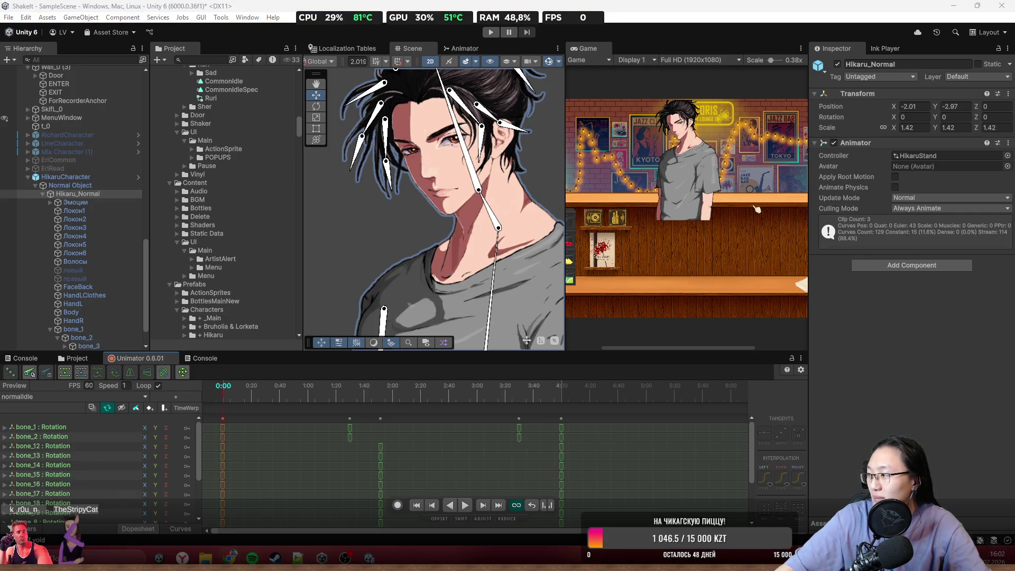
# - Collapse HikaruCharacter in the Hierarchy, select the Quad, and pan the Scene view up
pyautogui.click(108, 177)
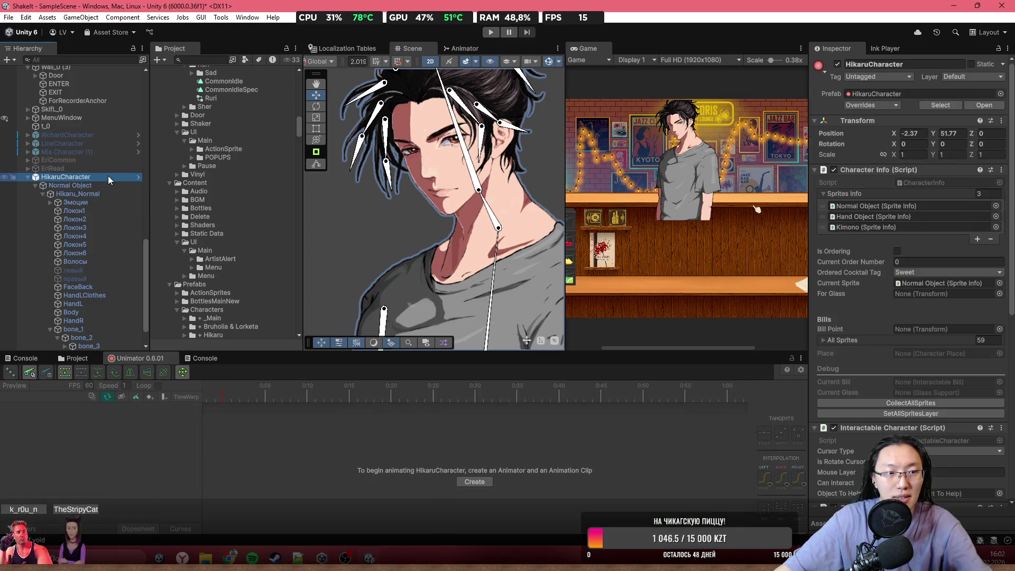
pyautogui.click(28, 176)
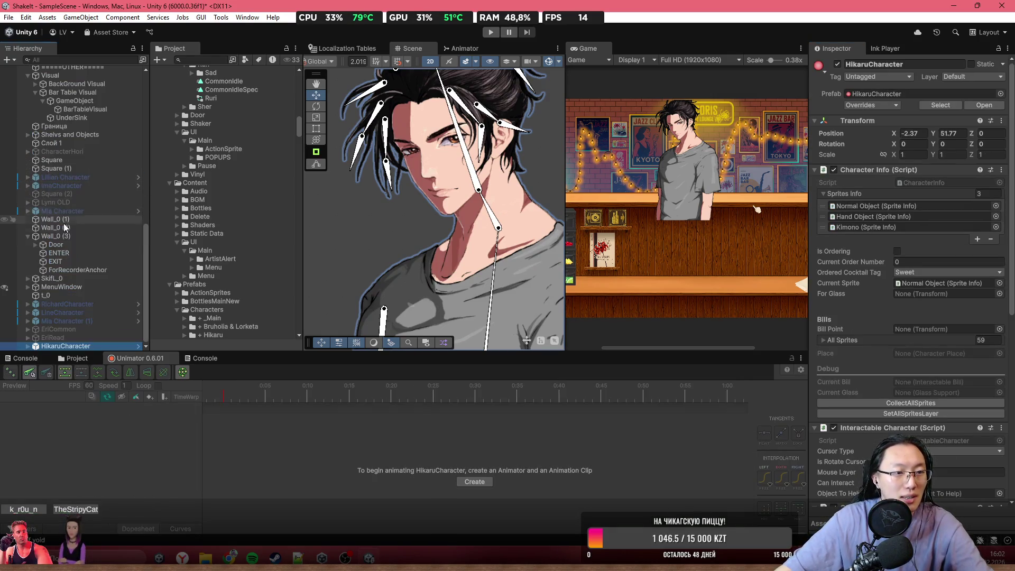
pyautogui.scroll(10, 82, 296)
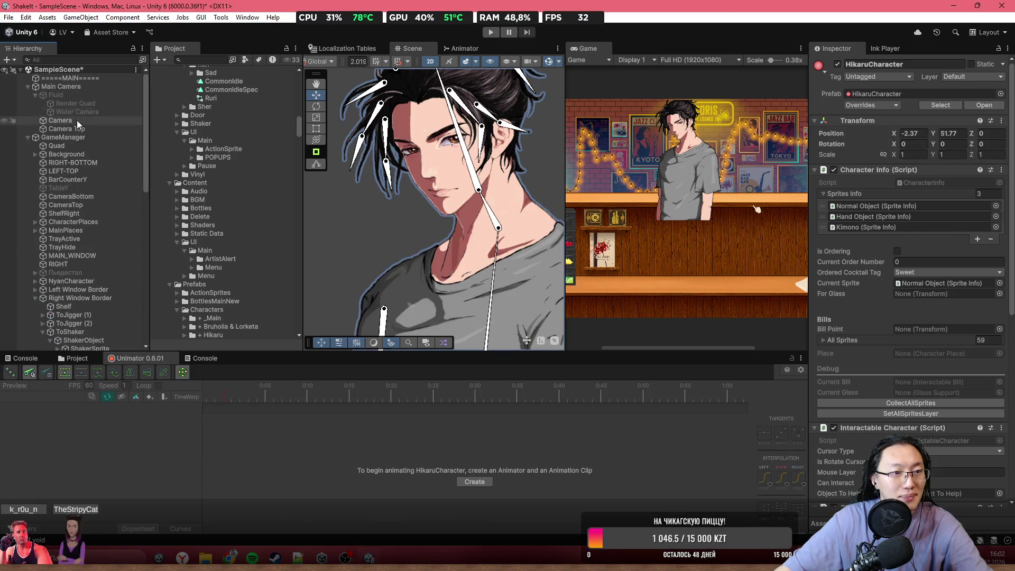
pyautogui.click(79, 148)
pyautogui.moveTo(555, 246)
pyautogui.mouseDown()
pyautogui.moveTo(519, 188)
pyautogui.moveTo(548, 214)
pyautogui.mouseUp()
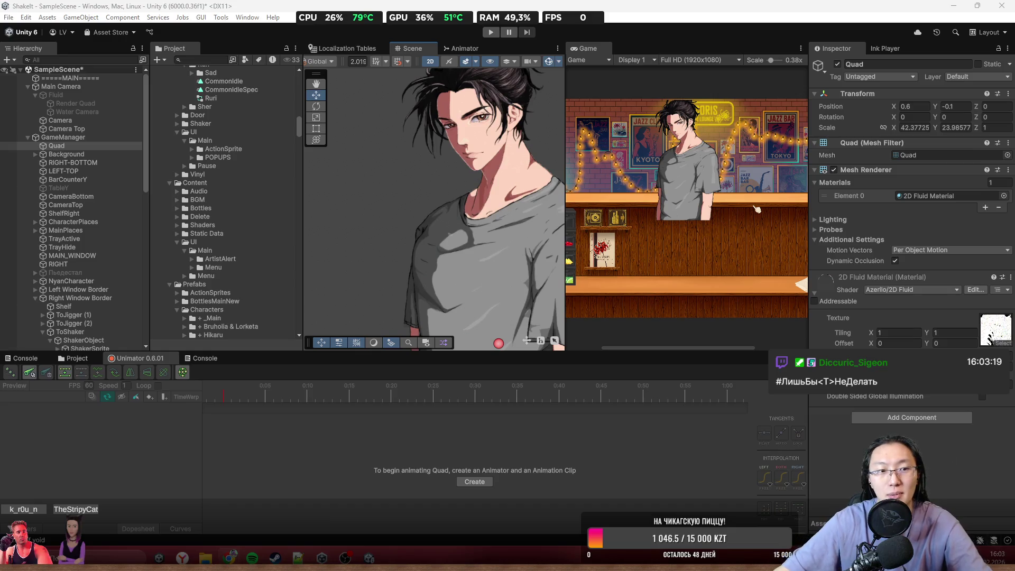
# - Create an empty GameObject from GameManager's menu and drag it to be GameManager's first child
pyautogui.click(469, 173)
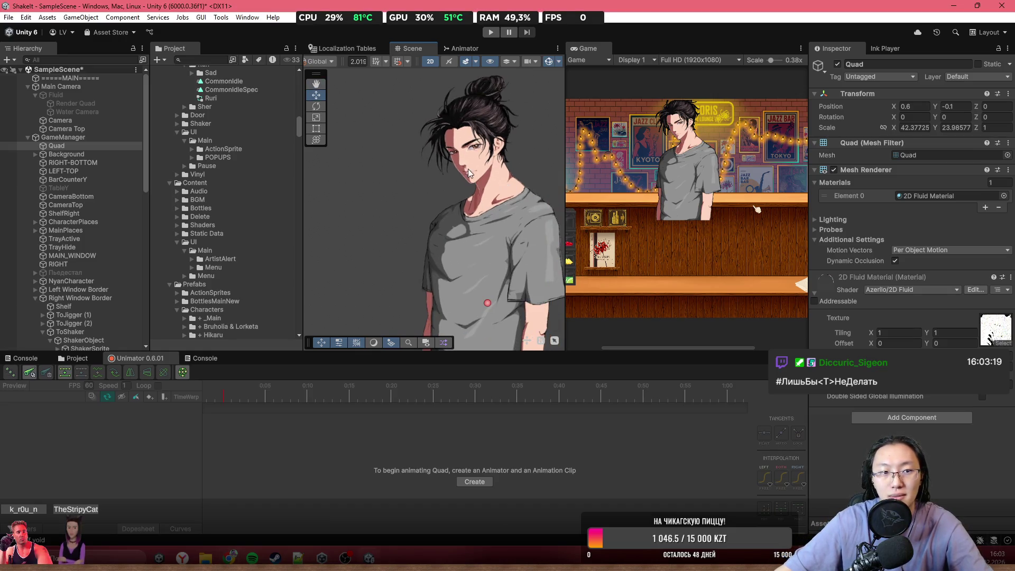
pyautogui.rightClick(58, 136)
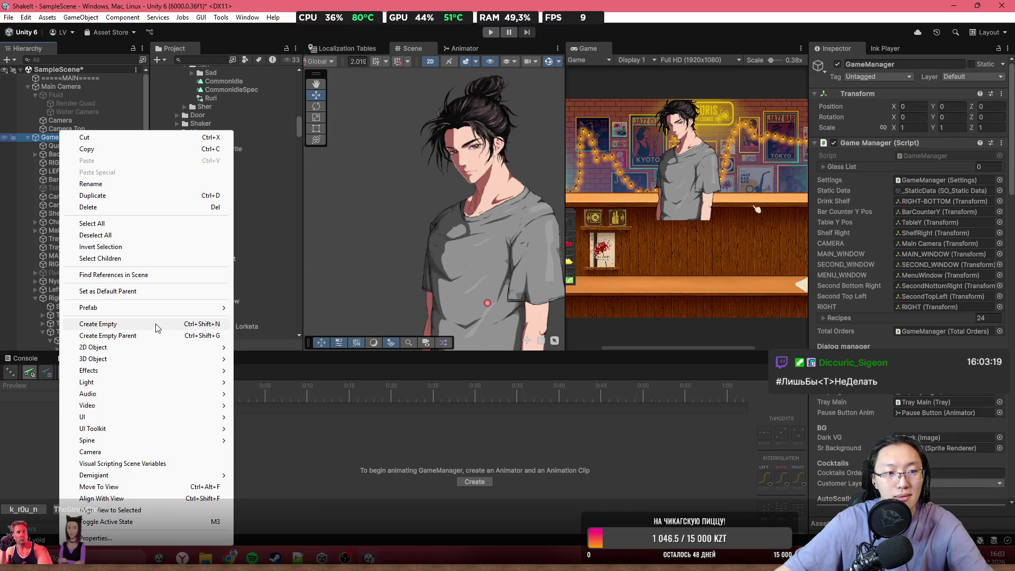
pyautogui.click(929, 440)
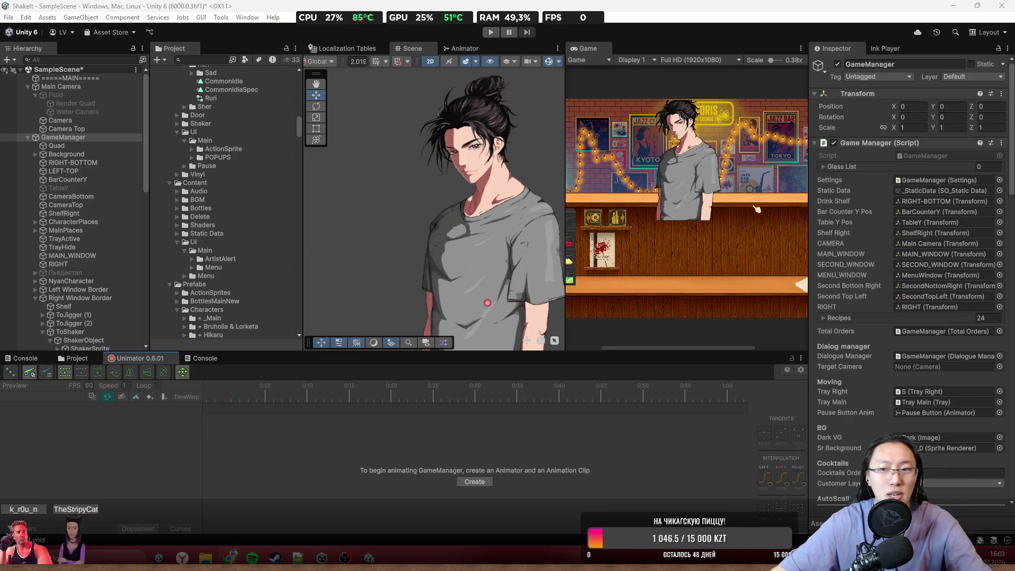
pyautogui.click(74, 146)
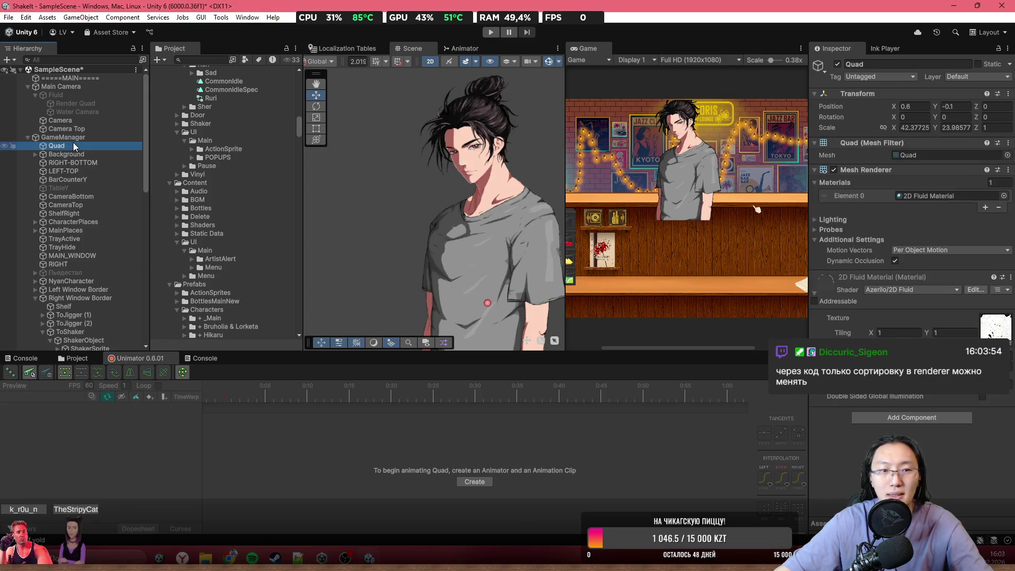
pyautogui.rightClick(74, 147)
pyautogui.click(64, 138)
pyautogui.rightClick(65, 137)
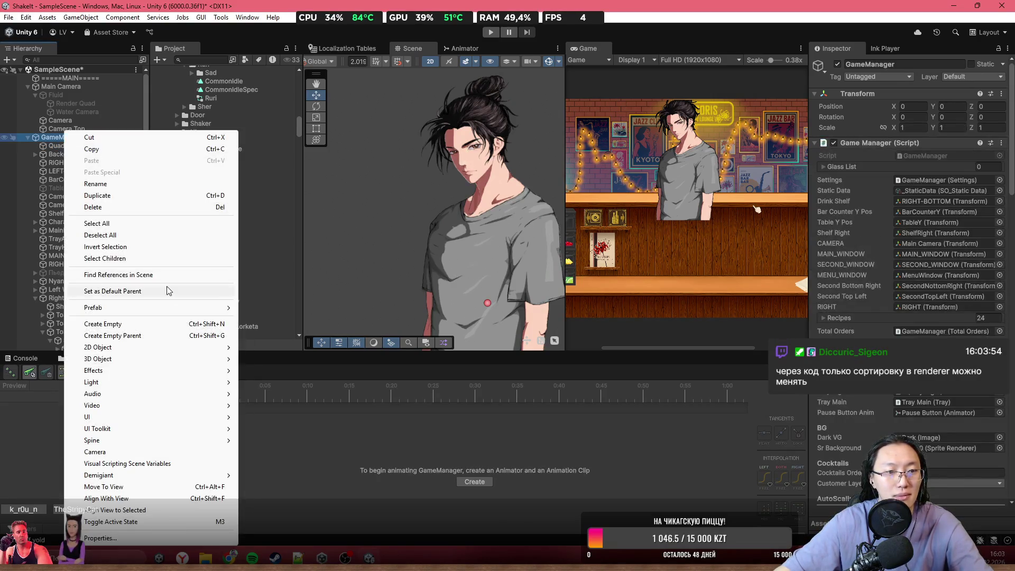
pyautogui.click(160, 325)
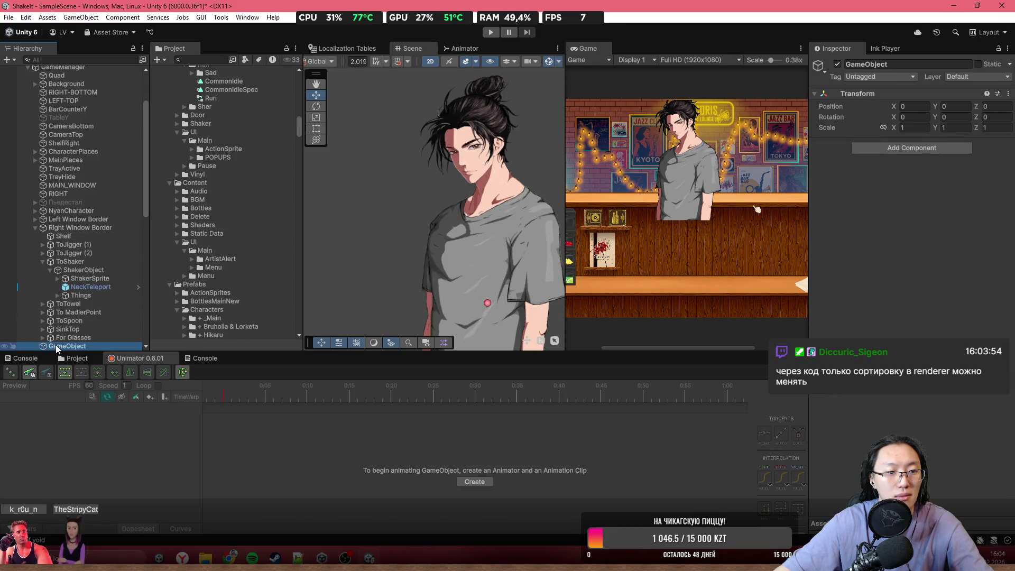
pyautogui.moveTo(80, 94); pyautogui.dragTo(79, 79)
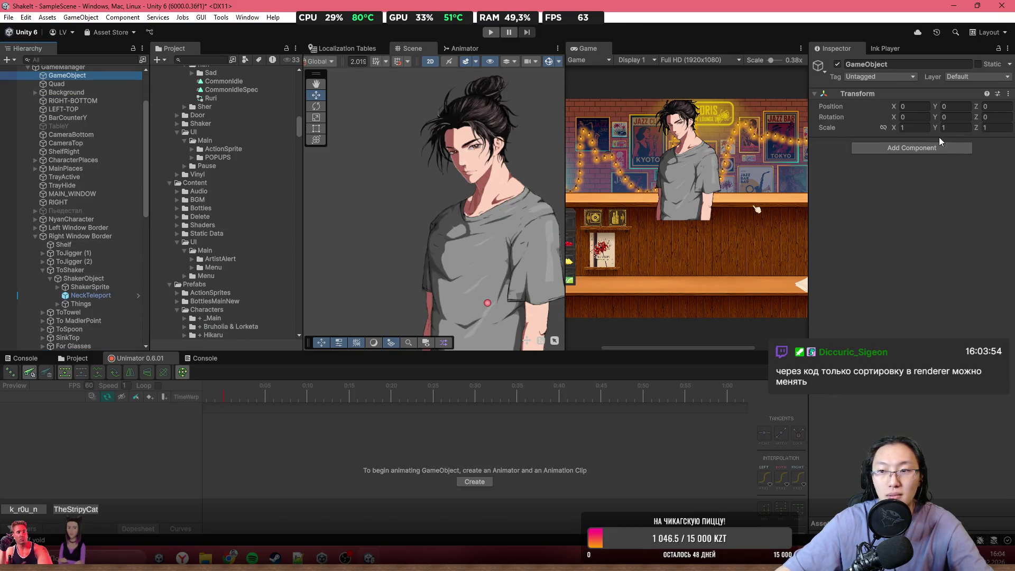
# - Add a Sprite Renderer component to the new empty GameObject
pyautogui.click(919, 148)
pyautogui.write('groызкш')
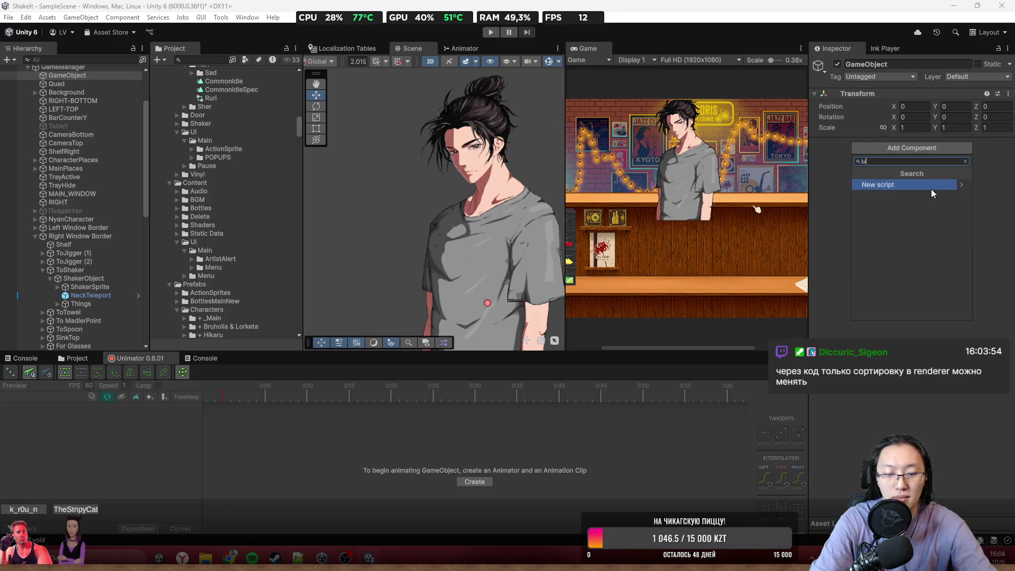
pyautogui.press('BackSpace')
pyautogui.press('BackSpace')
pyautogui.press('BackSpace')
pyautogui.write('spr')
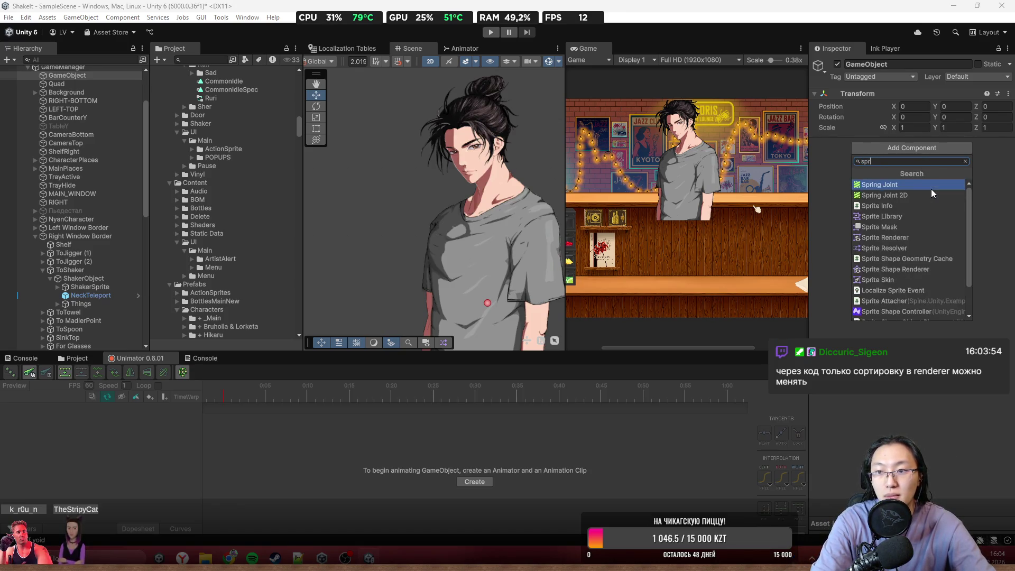
pyautogui.write('ite rend')
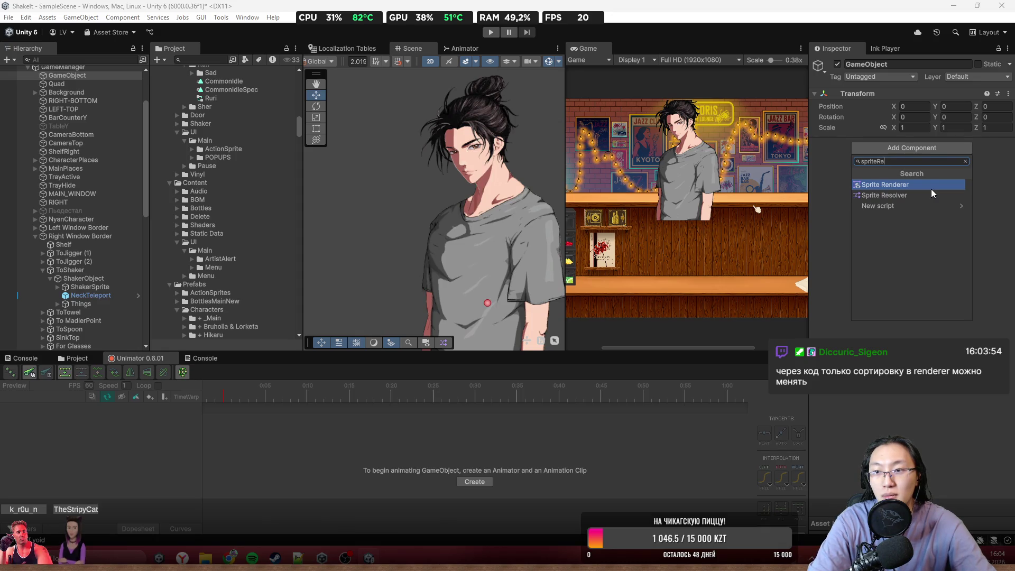
pyautogui.press('Return')
pyautogui.scroll(-5, 226, 198)
pyautogui.scroll(-8, 466, 231)
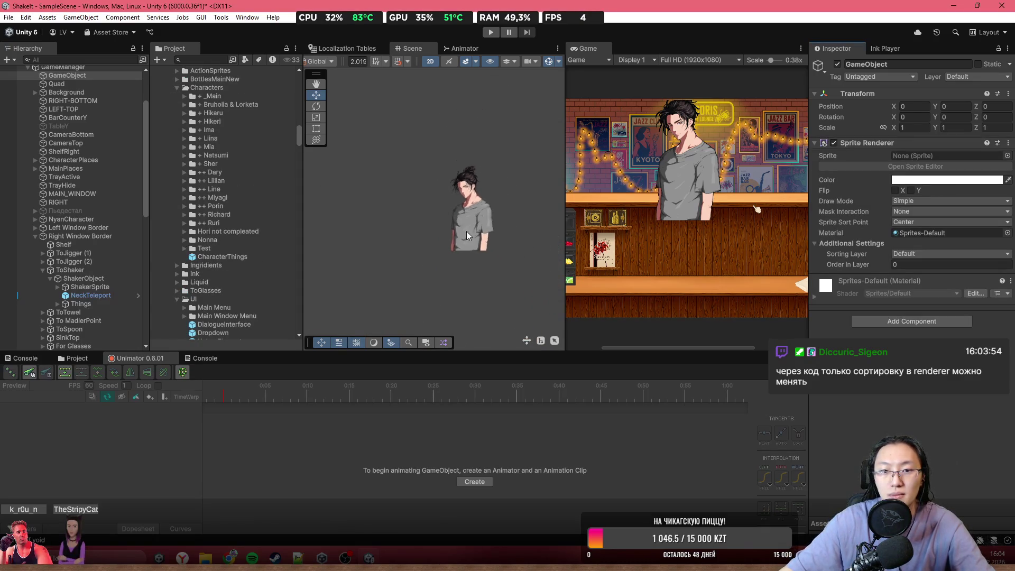
# - Move the GameObject to 6.6, -2.75, check the sprite list, then delete it
pyautogui.doubleClick(119, 74)
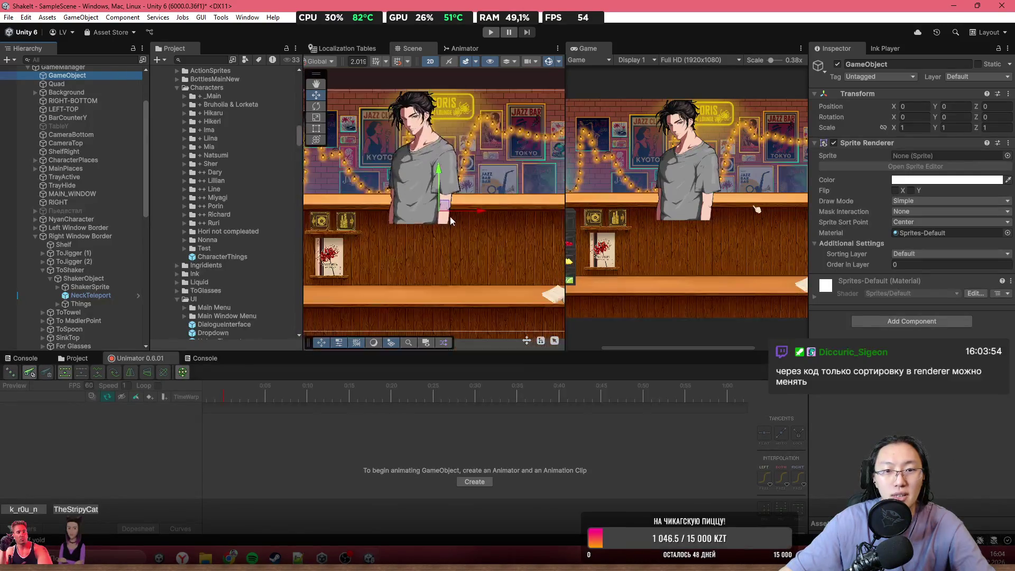
pyautogui.moveTo(474, 210); pyautogui.dragTo(508, 236)
pyautogui.press('t')
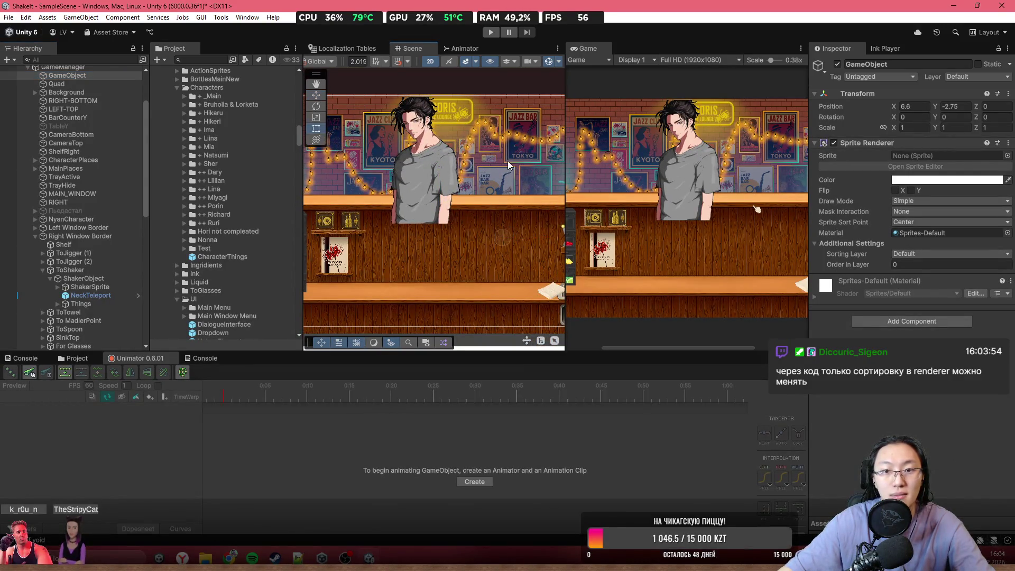
pyautogui.click(1008, 155)
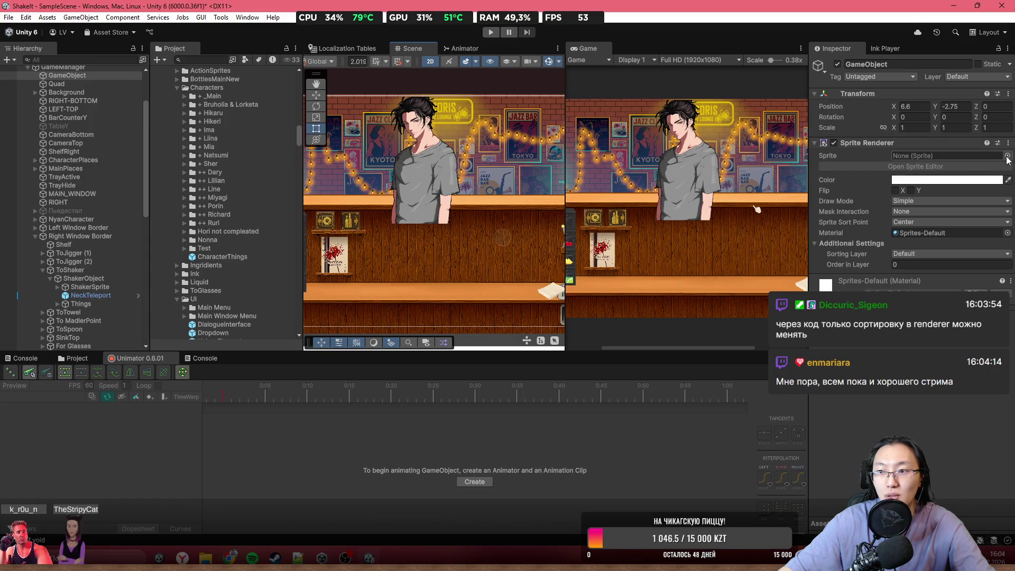
pyautogui.press('Escape')
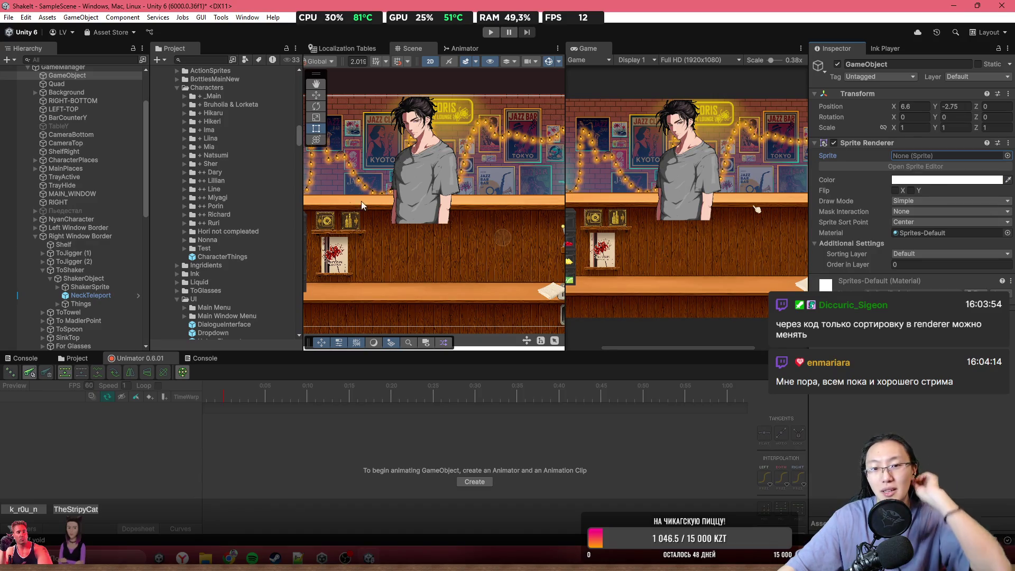
pyautogui.press('Delete')
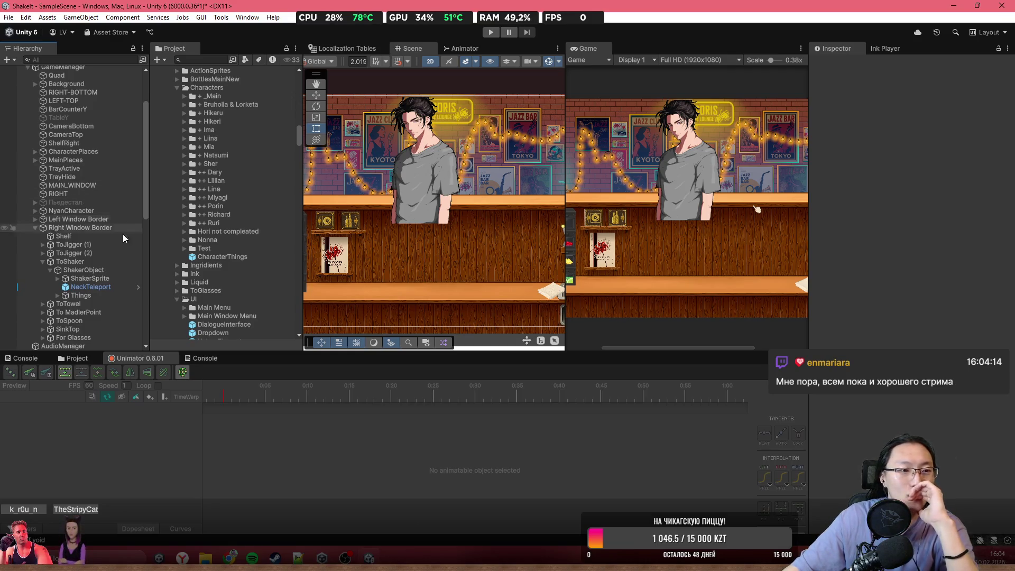
# - Zoom out the Scene view, switch the lower panel to the Project browser, and select the Quad
pyautogui.scroll(-2, 508, 222)
pyautogui.scroll(-2, 505, 221)
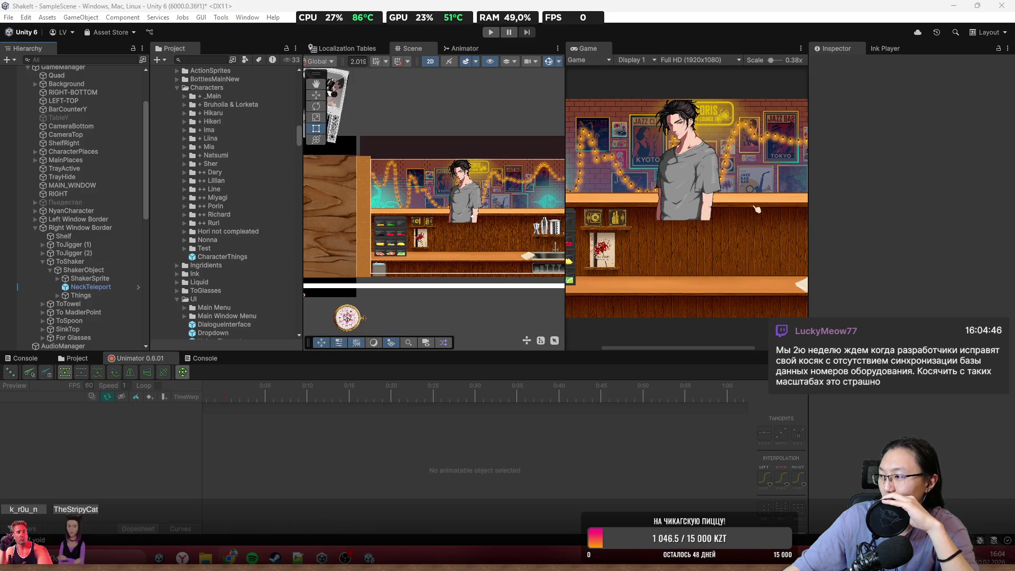
pyautogui.click(74, 358)
pyautogui.scroll(3, 58, 155)
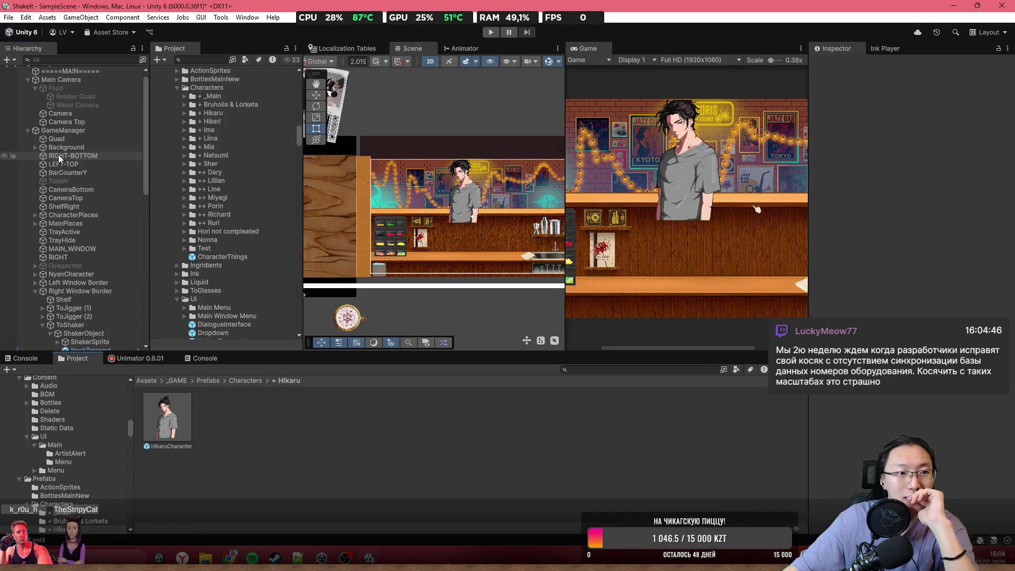
pyautogui.click(71, 140)
pyautogui.rightClick(70, 142)
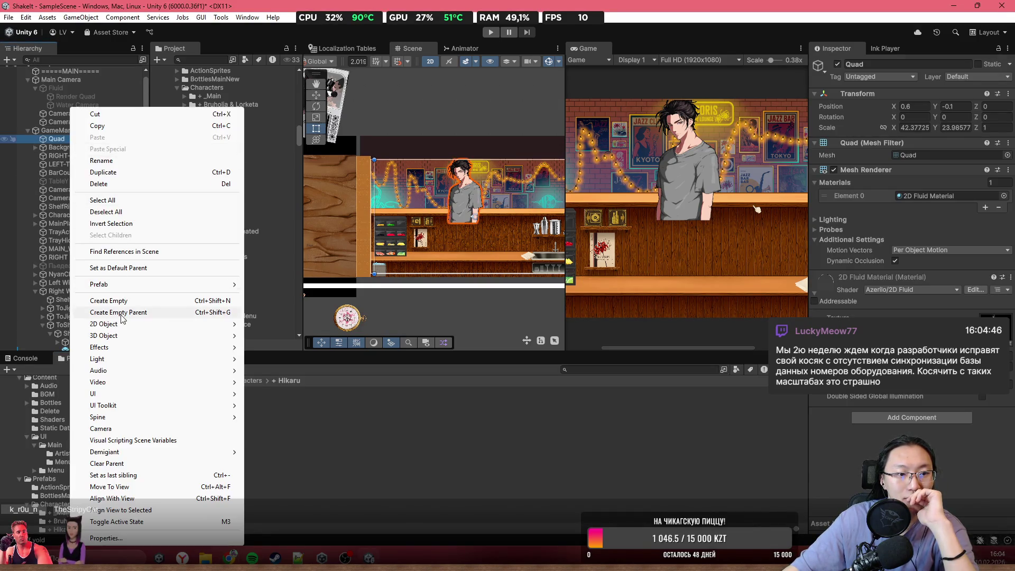
# - Create an empty GameObject, move it just above the Quad, and add a Sprite Renderer
pyautogui.click(159, 301)
pyautogui.moveTo(55, 147); pyautogui.dragTo(55, 135)
pyautogui.scroll(5, 485, 181)
pyautogui.click(912, 150)
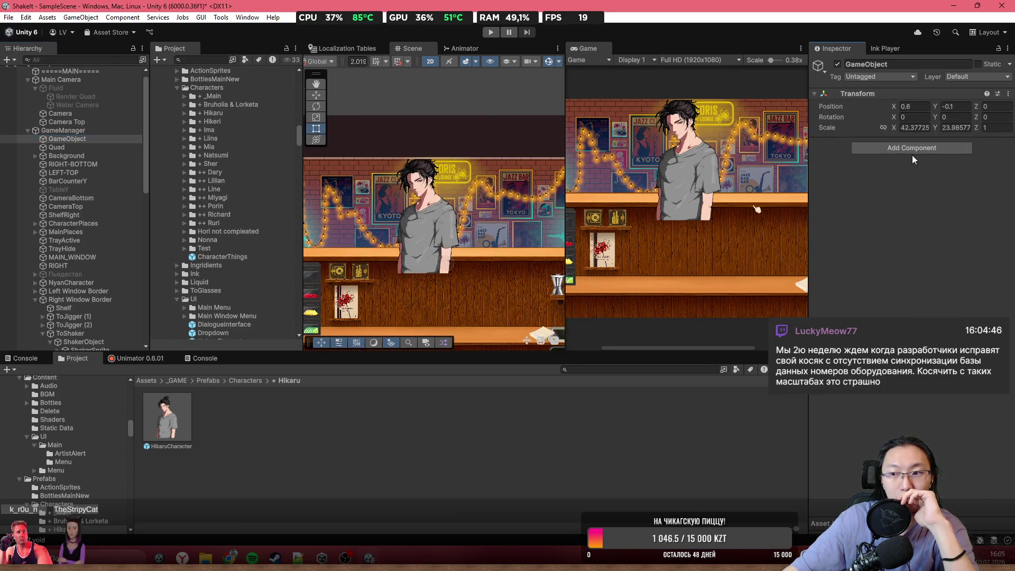
pyautogui.write('Sprite')
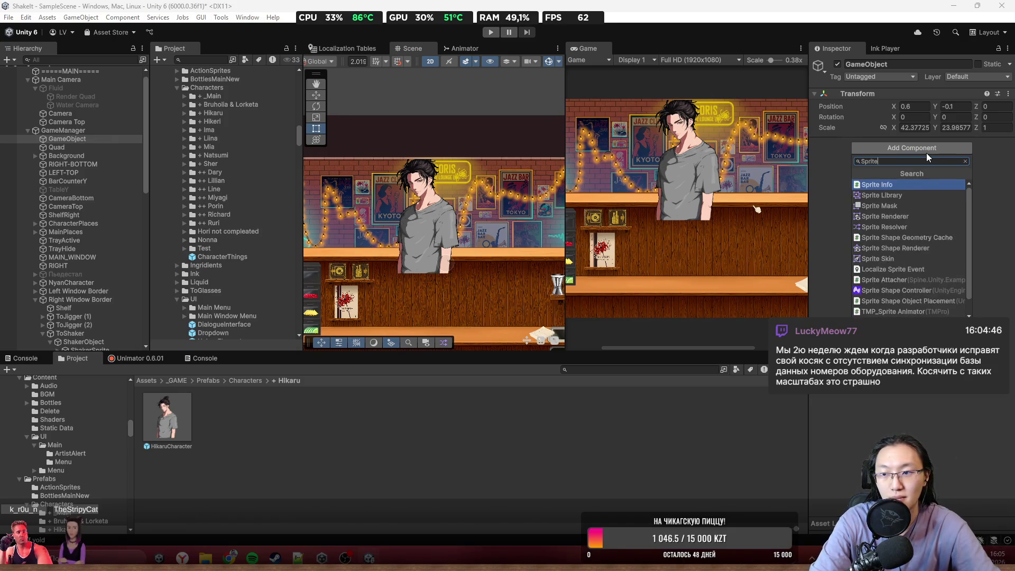
pyautogui.write(' Ren')
pyautogui.press('Return')
# - Assign the white Square sprite to the Sprite Renderer and reposition the Scene view
pyautogui.click(1008, 156)
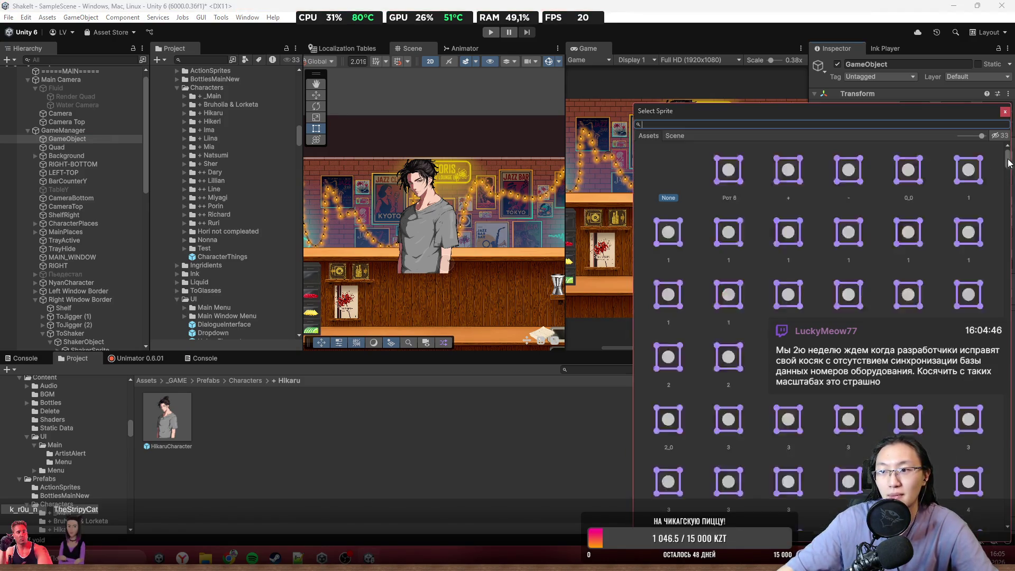
pyautogui.write('squ')
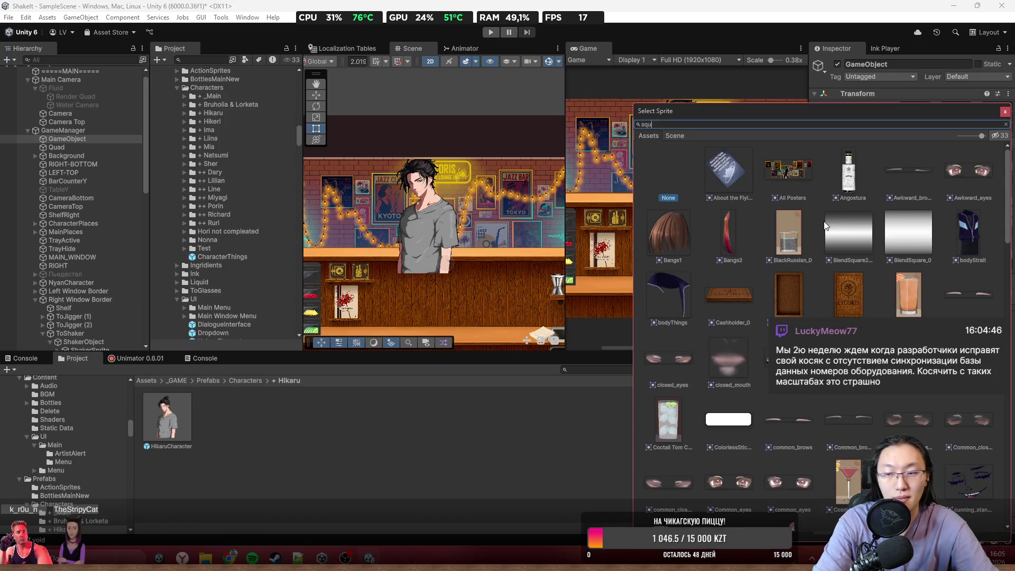
pyautogui.doubleClick(970, 174)
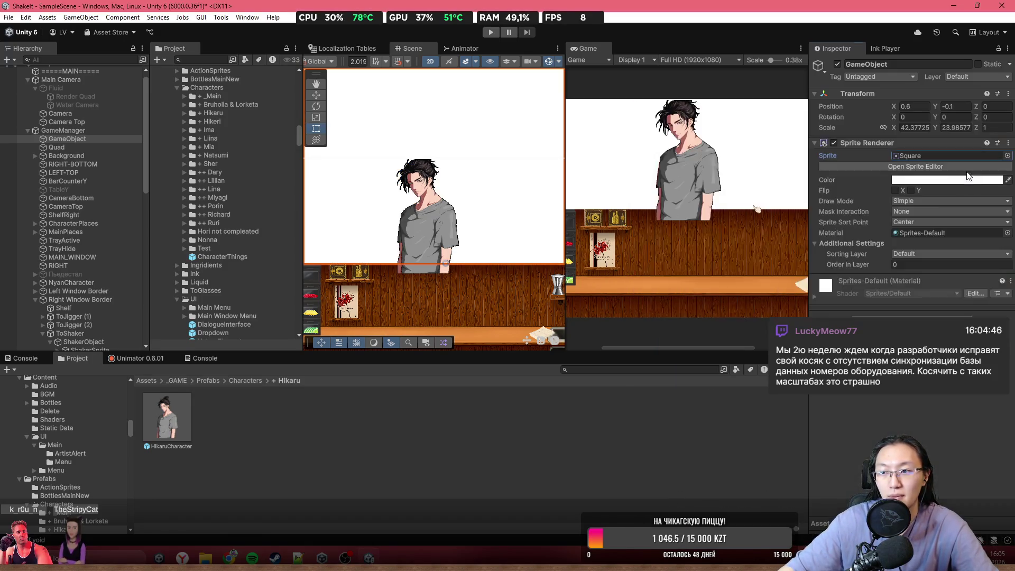
pyautogui.click(946, 179)
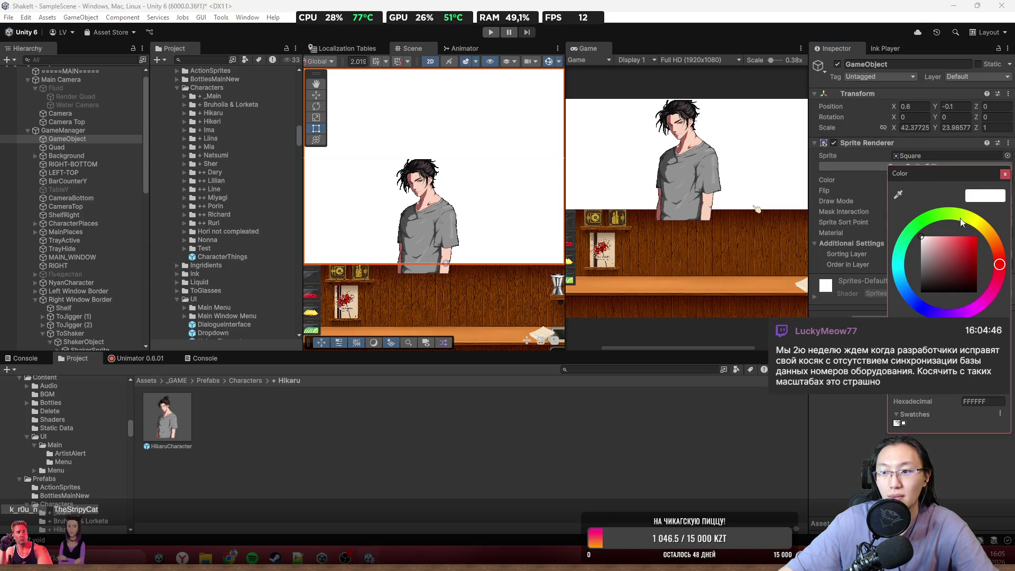
pyautogui.click(1005, 174)
pyautogui.click(1008, 155)
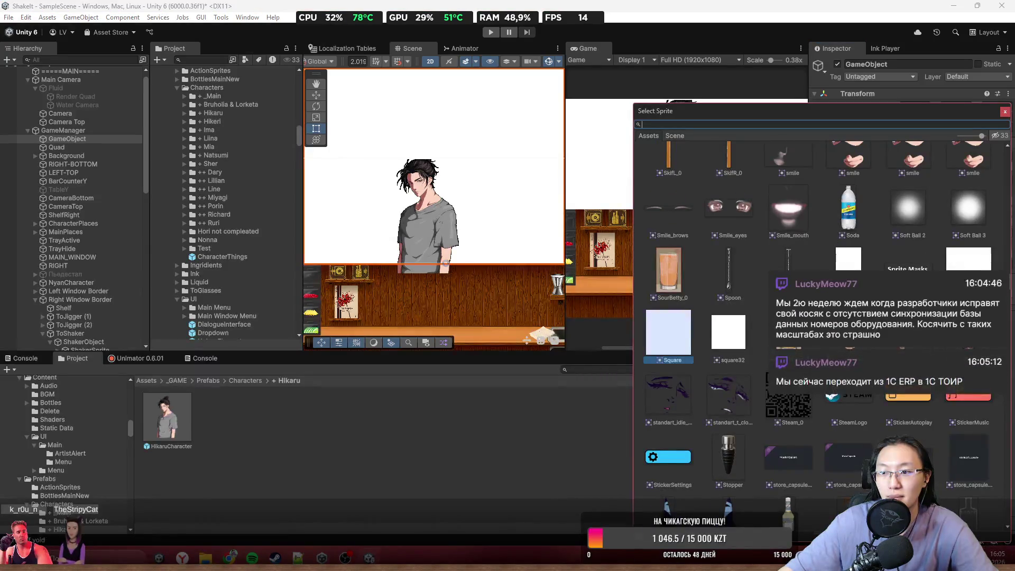
pyautogui.click(468, 193)
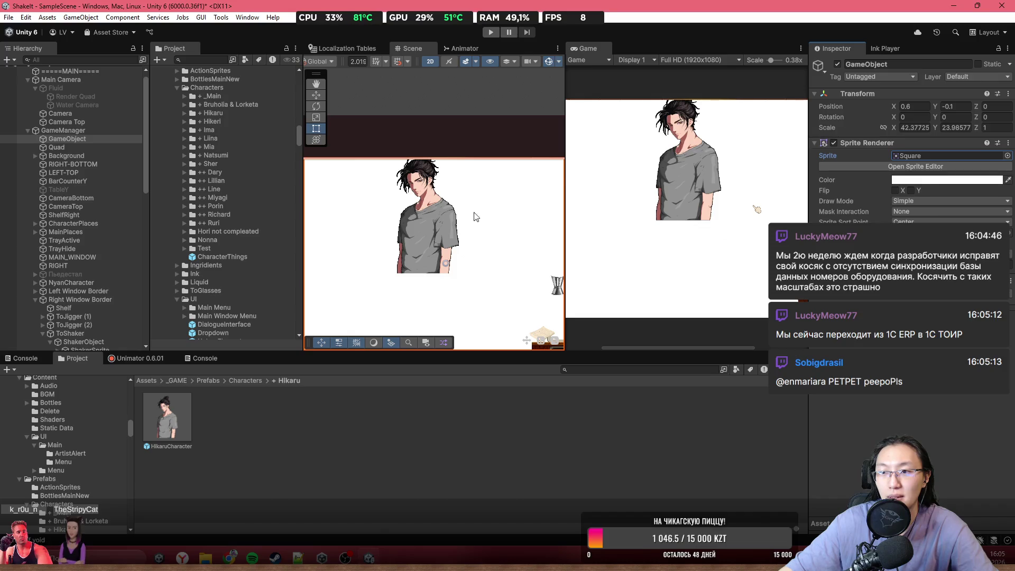
pyautogui.scroll(-3, 467, 194)
pyautogui.moveTo(467, 194); pyautogui.dragTo(432, 122)
pyautogui.press('t')
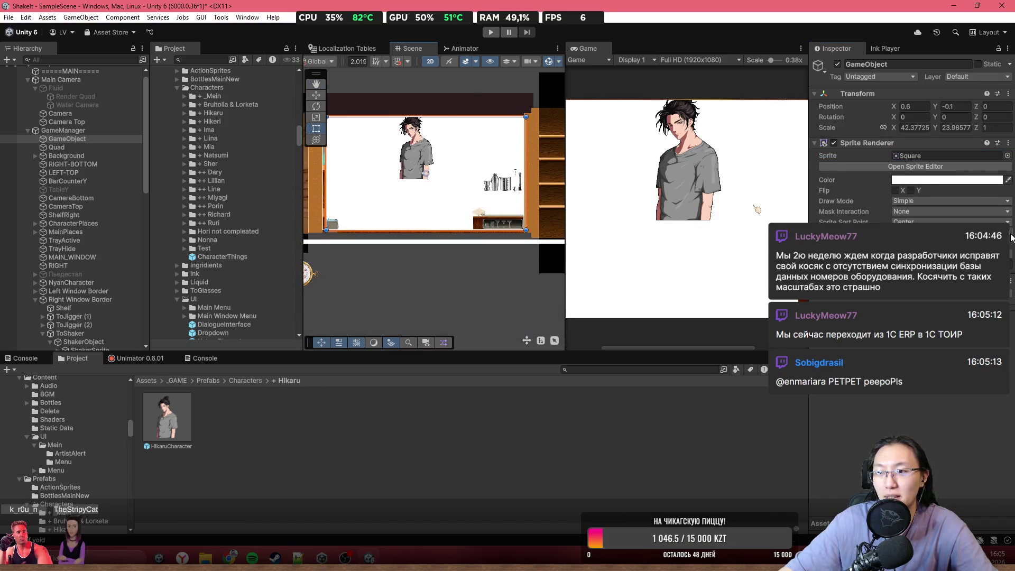
pyautogui.click(1011, 237)
# - Apply the 2D Fluid Material to the GameObject's Sprite Renderer
pyautogui.write('cha')
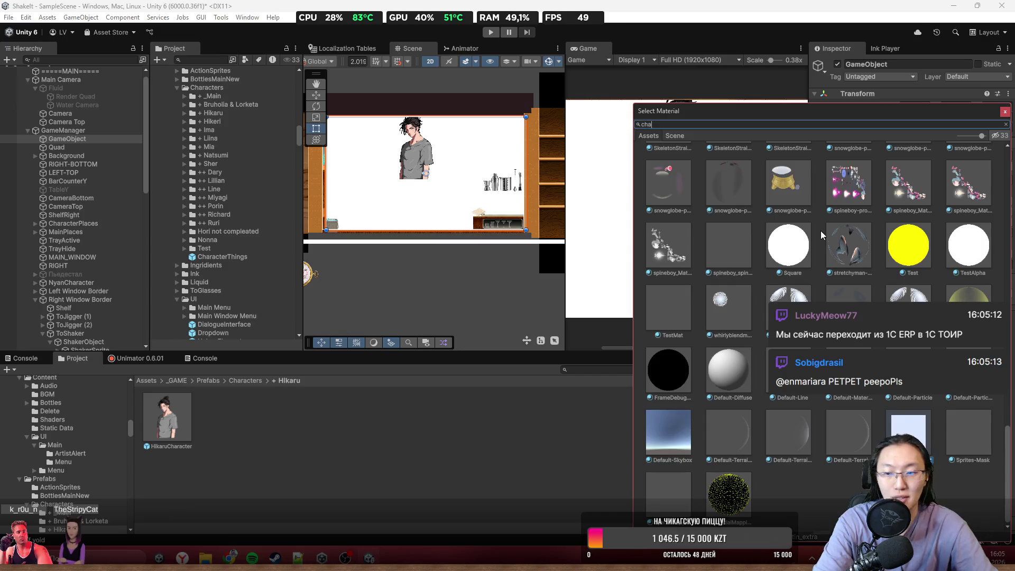
pyautogui.press('BackSpace')
pyautogui.press('BackSpace')
pyautogui.press('BackSpace')
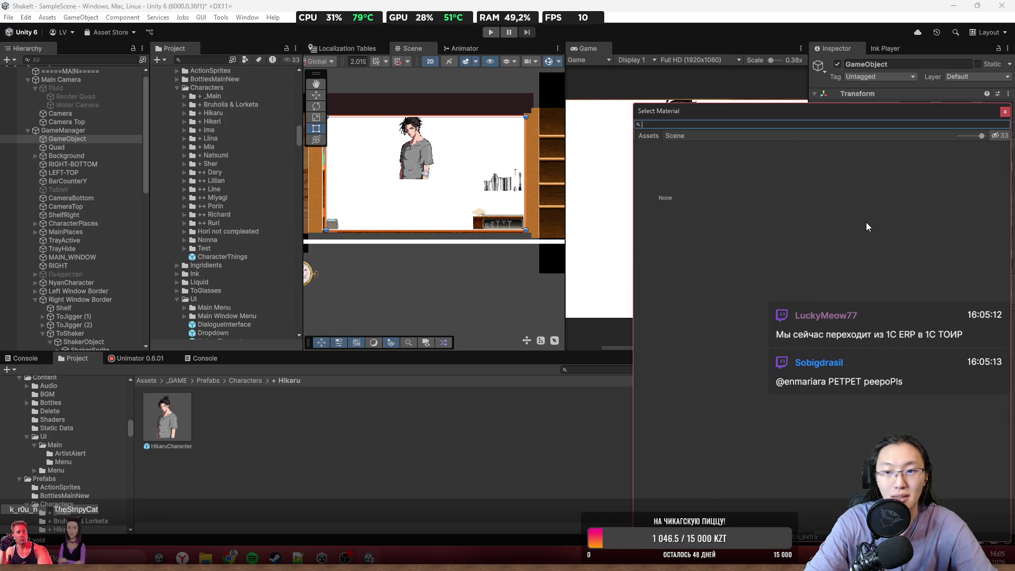
pyautogui.write('2d')
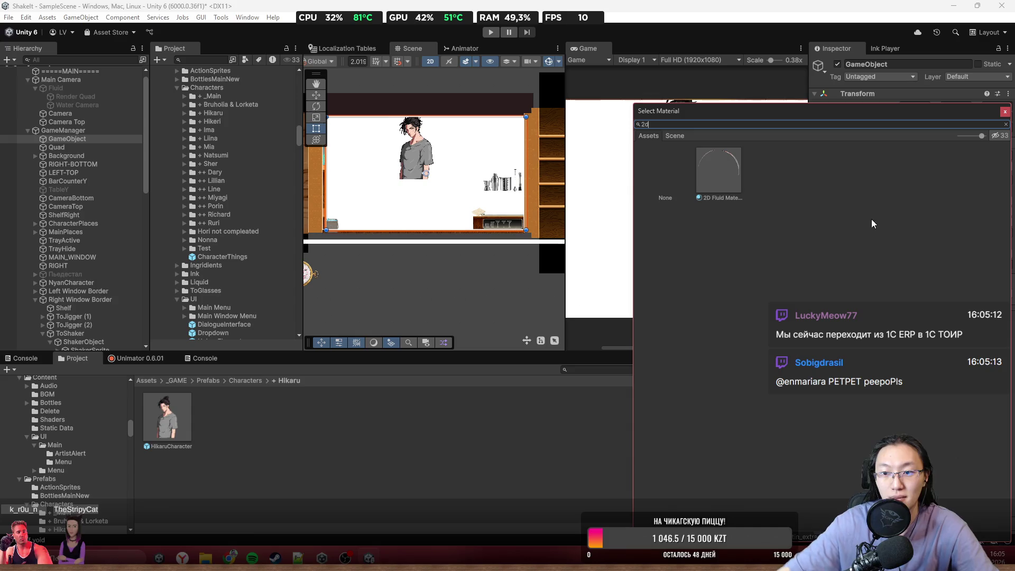
pyautogui.doubleClick(708, 171)
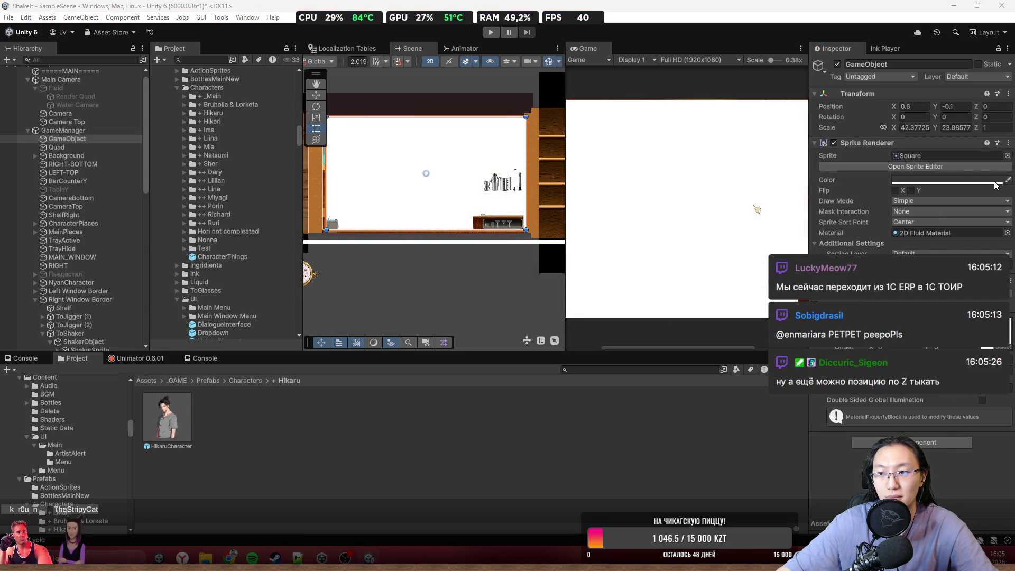
# - Set the sprite colour to white, disable the Sprite Renderer, and nudge the object down-right
pyautogui.click(983, 182)
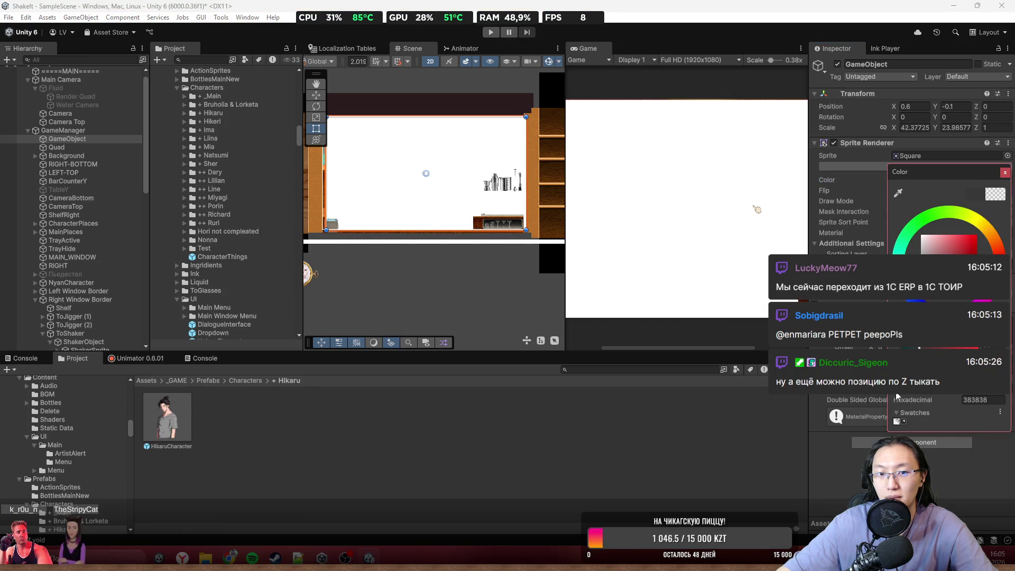
pyautogui.click(1013, 203)
pyautogui.click(1014, 193)
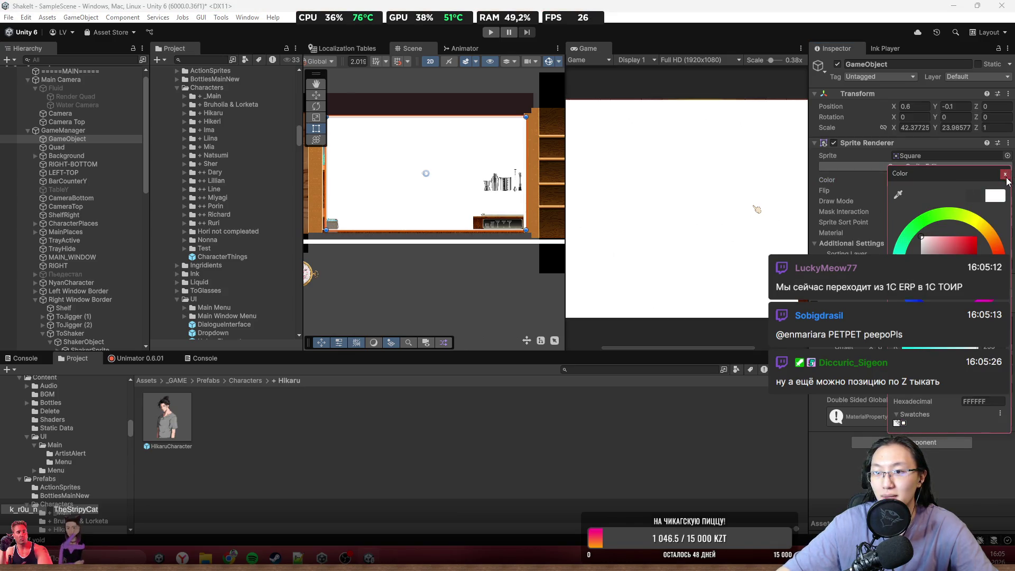
pyautogui.click(1005, 174)
pyautogui.click(834, 143)
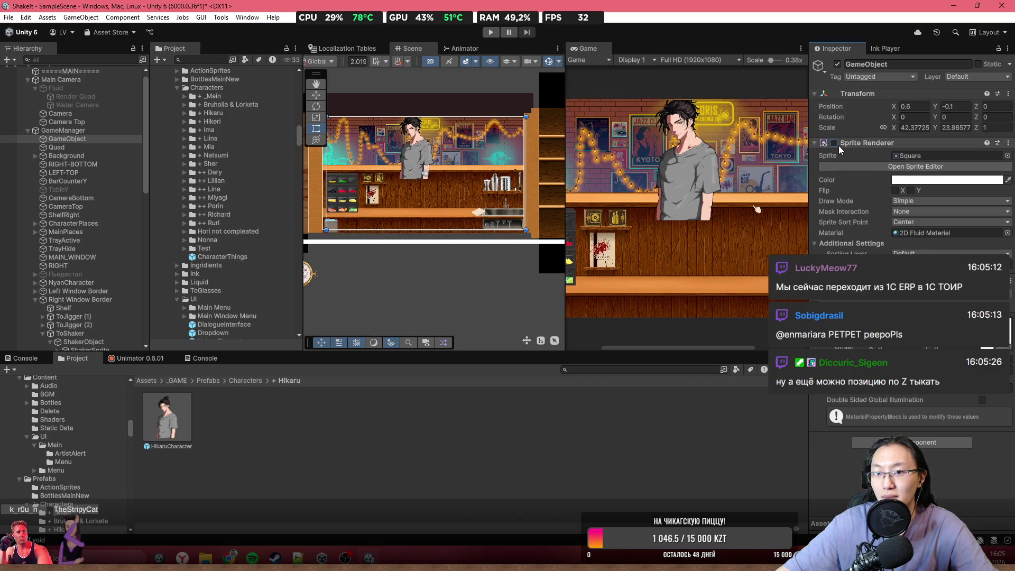
pyautogui.moveTo(433, 186)
pyautogui.mouseDown()
pyautogui.moveTo(471, 216)
pyautogui.moveTo(478, 203)
pyautogui.mouseUp()
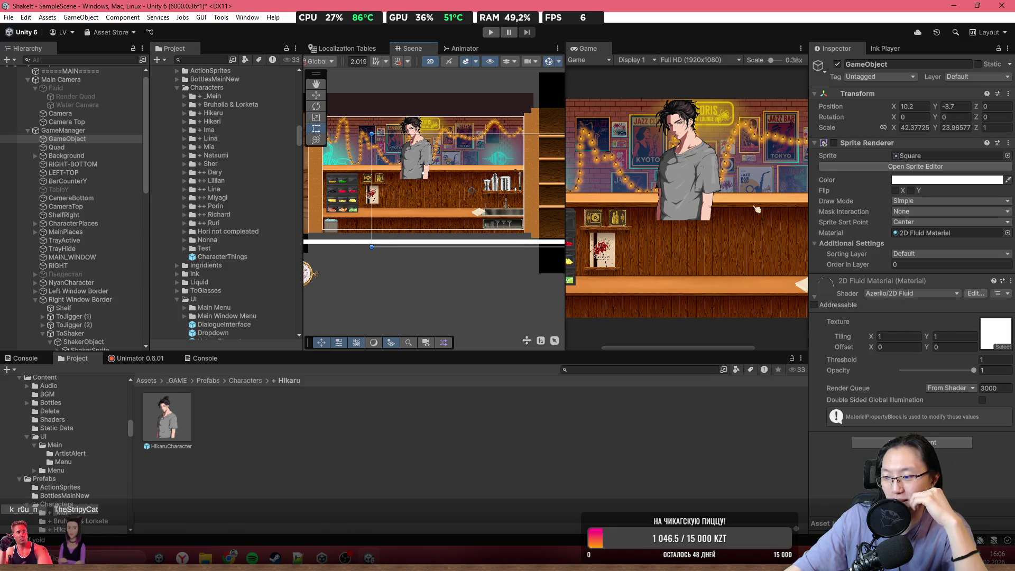
# - Frame the GameObject in the Scene view and re-enable its Sprite Renderer
pyautogui.moveTo(401, 178); pyautogui.dragTo(493, 214)
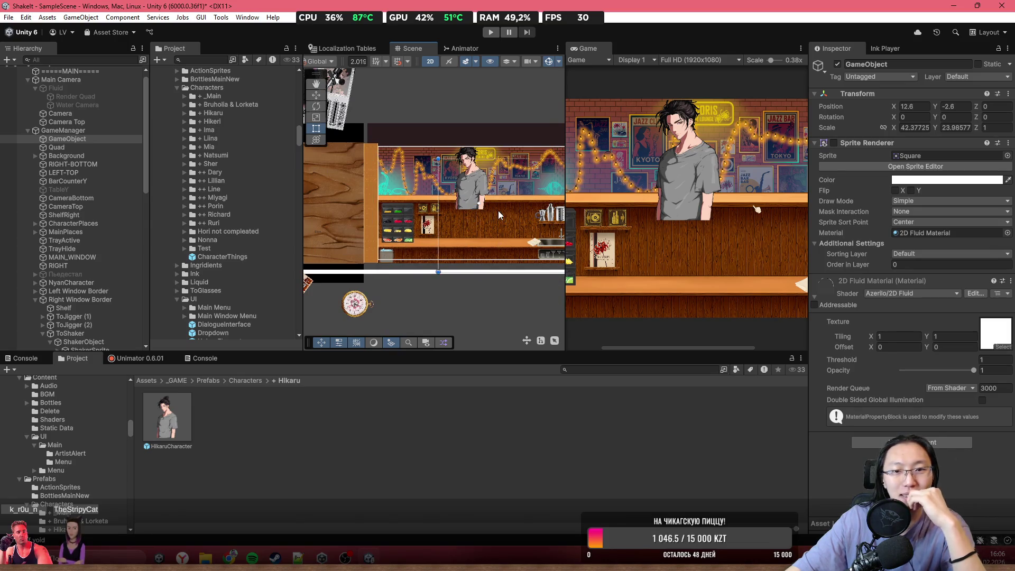
pyautogui.press('f')
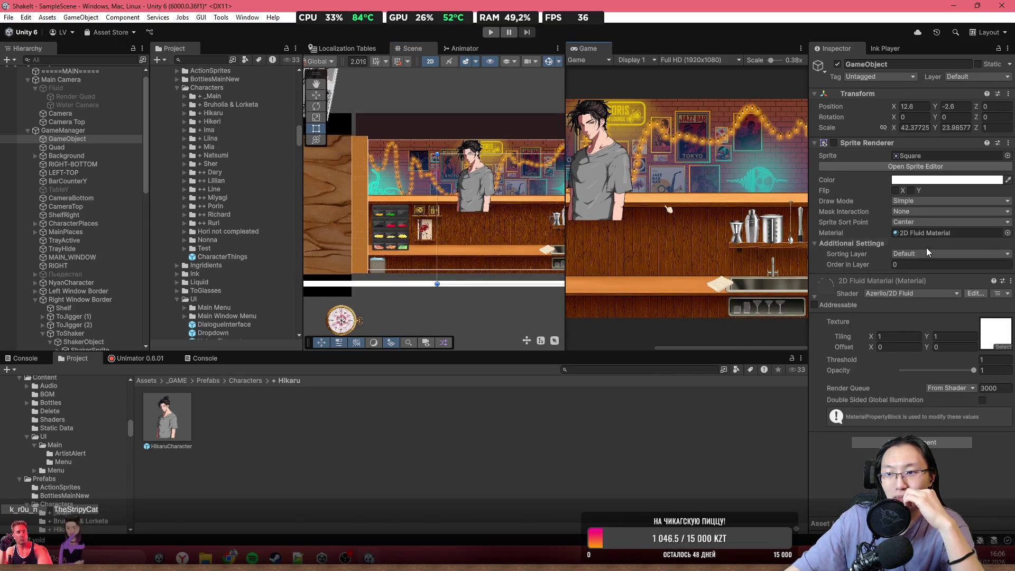
pyautogui.click(834, 142)
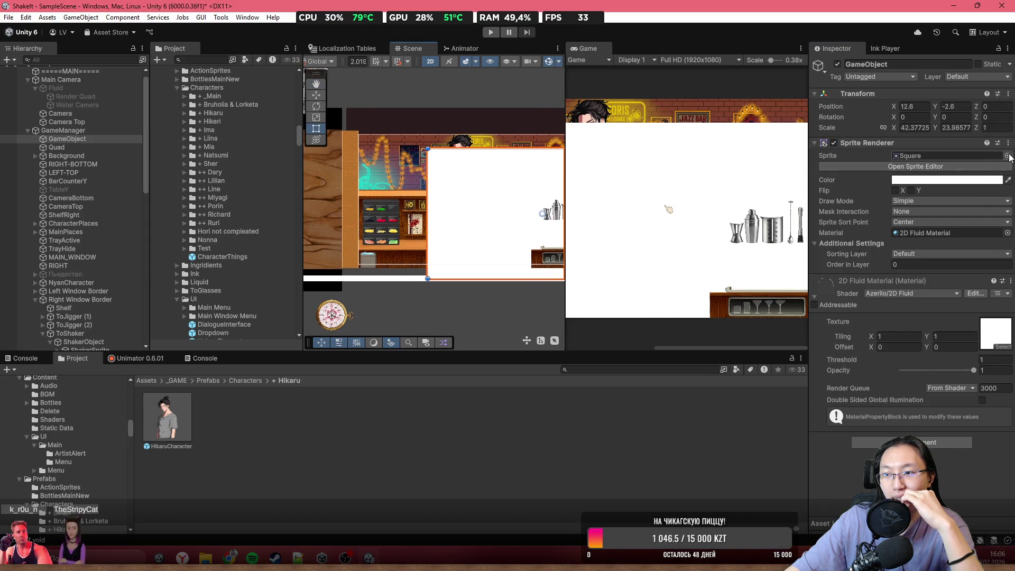
# - Try the smile sprite on the GameObject's Sprite Renderer
pyautogui.click(1008, 156)
pyautogui.click(795, 217)
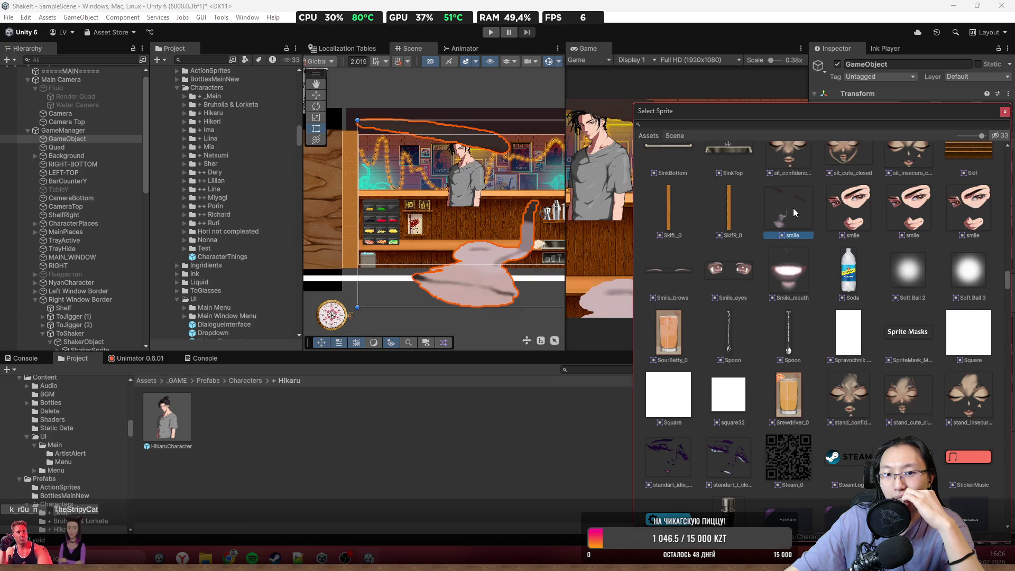
pyautogui.doubleClick(793, 208)
pyautogui.scroll(-3, 429, 231)
pyautogui.scroll(-1, 429, 231)
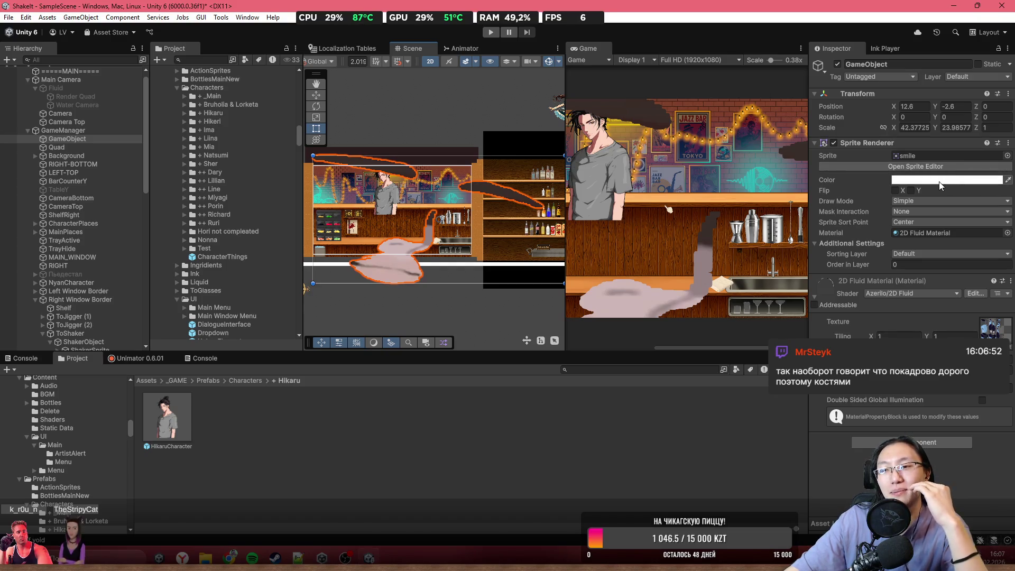
# - Browse the FedorovGames shaders, switch the sprite to 'shake it', then delete the GameObject
pyautogui.click(949, 293)
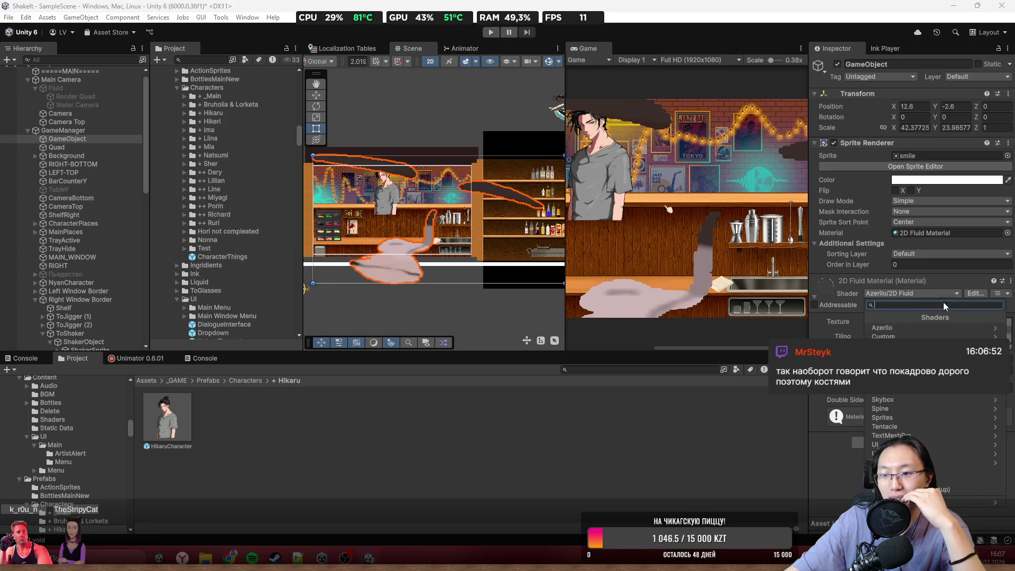
pyautogui.click(899, 345)
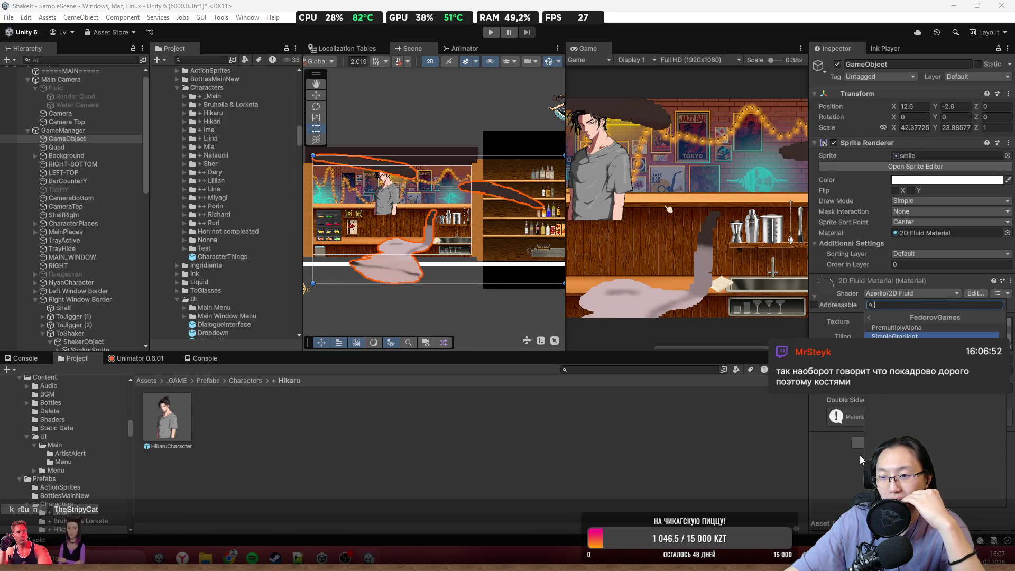
pyautogui.click(831, 494)
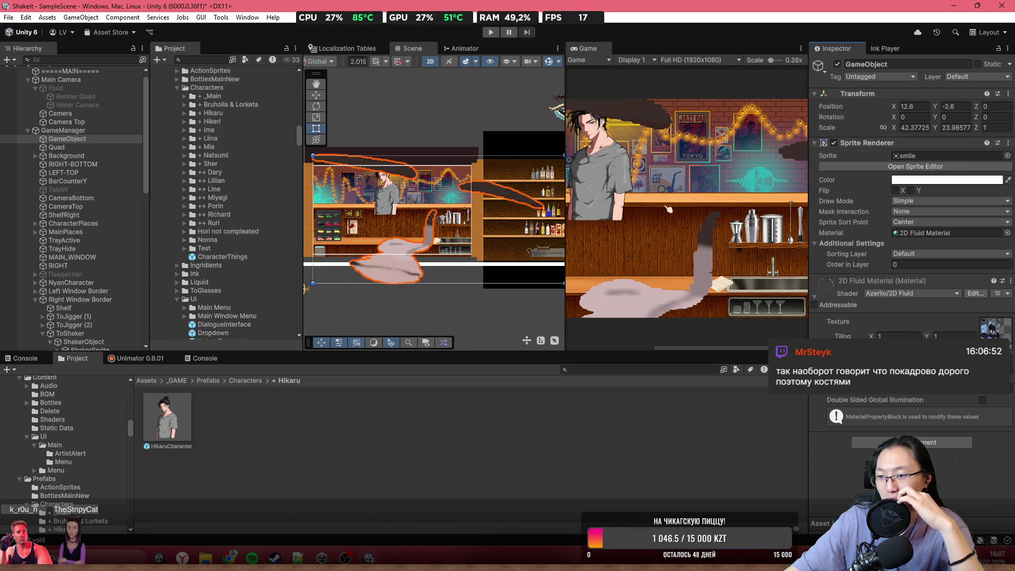
pyautogui.click(1007, 156)
pyautogui.doubleClick(668, 192)
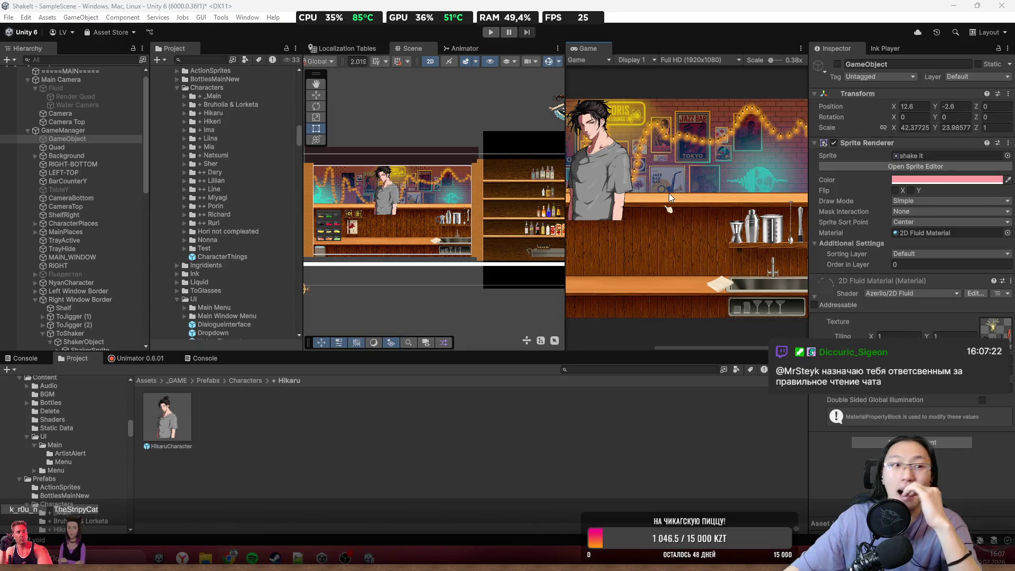
pyautogui.click(98, 130)
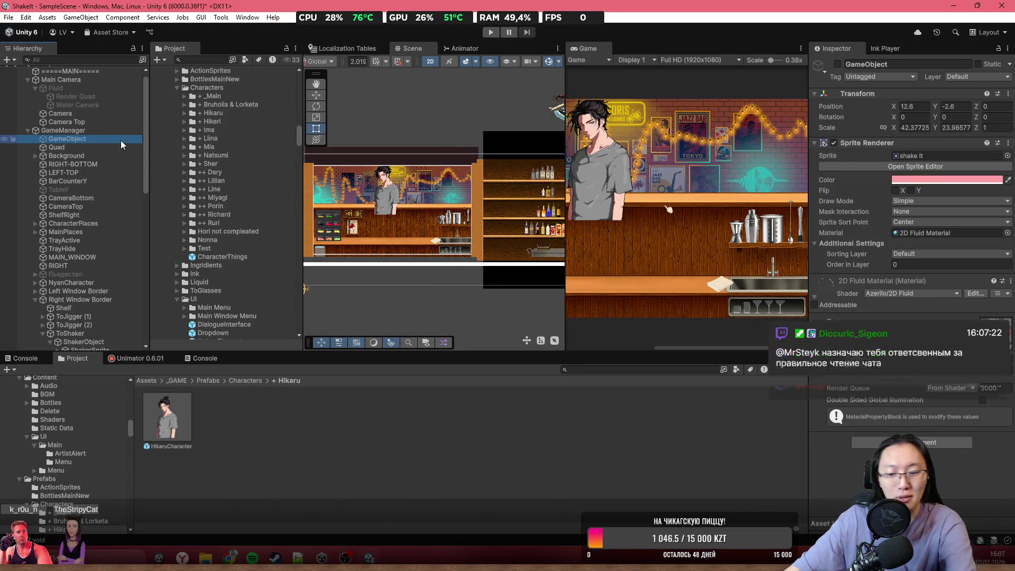
pyautogui.press('Delete')
# - Select the Quad, pan the Scene view right, and inspect GameManager
pyautogui.click(127, 137)
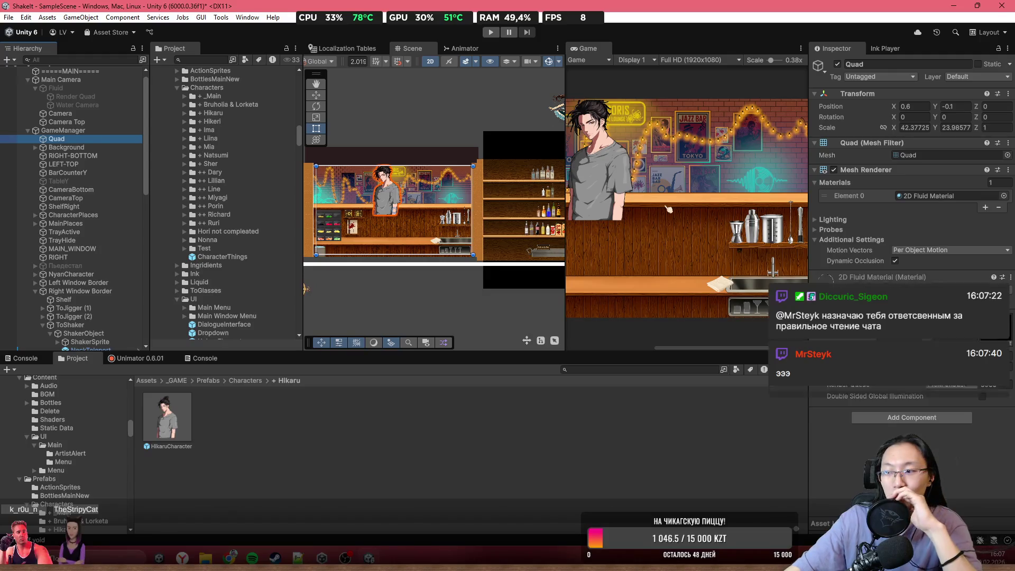
pyautogui.scroll(1, 482, 218)
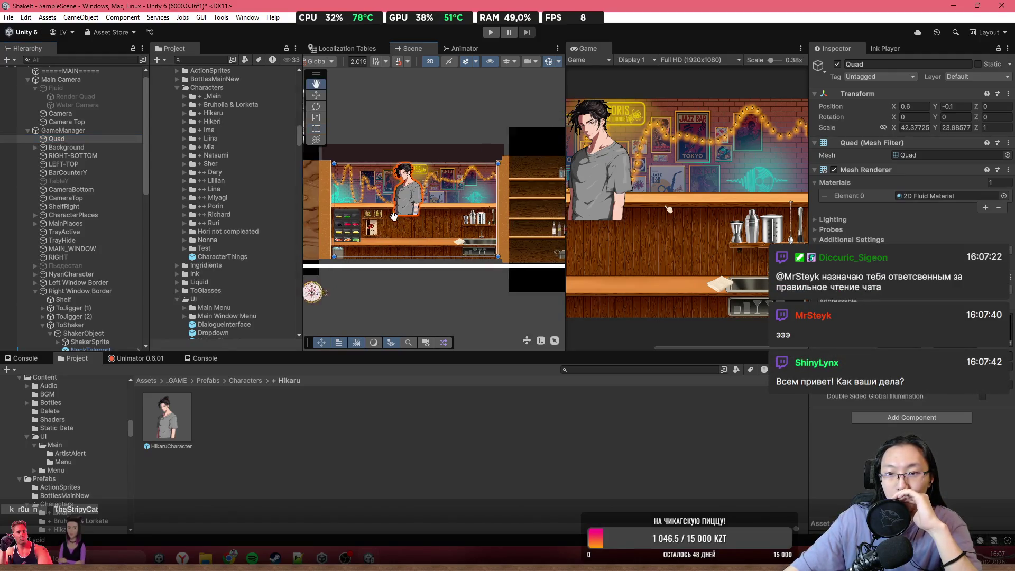
pyautogui.moveTo(482, 218); pyautogui.dragTo(636, 229)
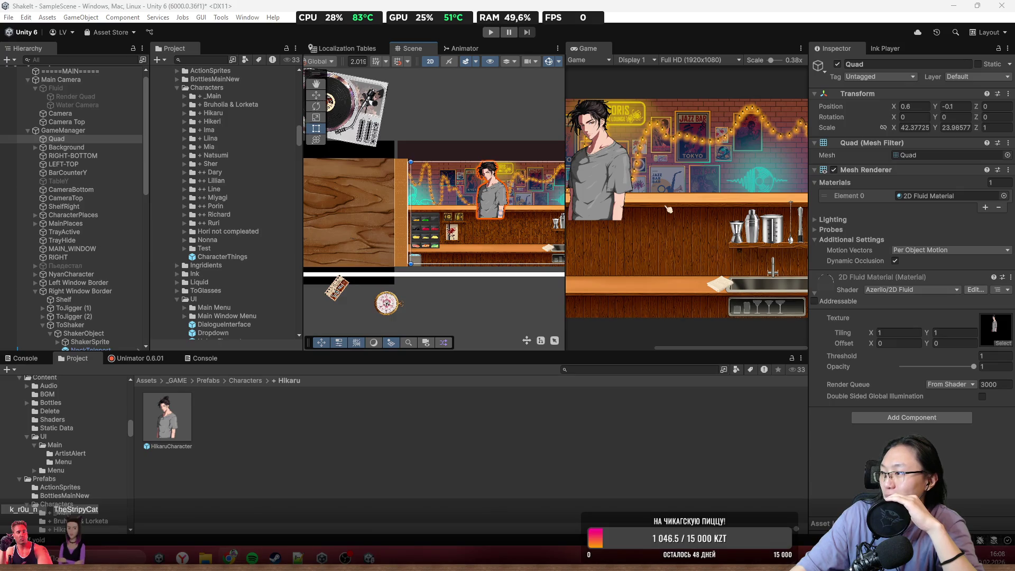
pyautogui.click(62, 130)
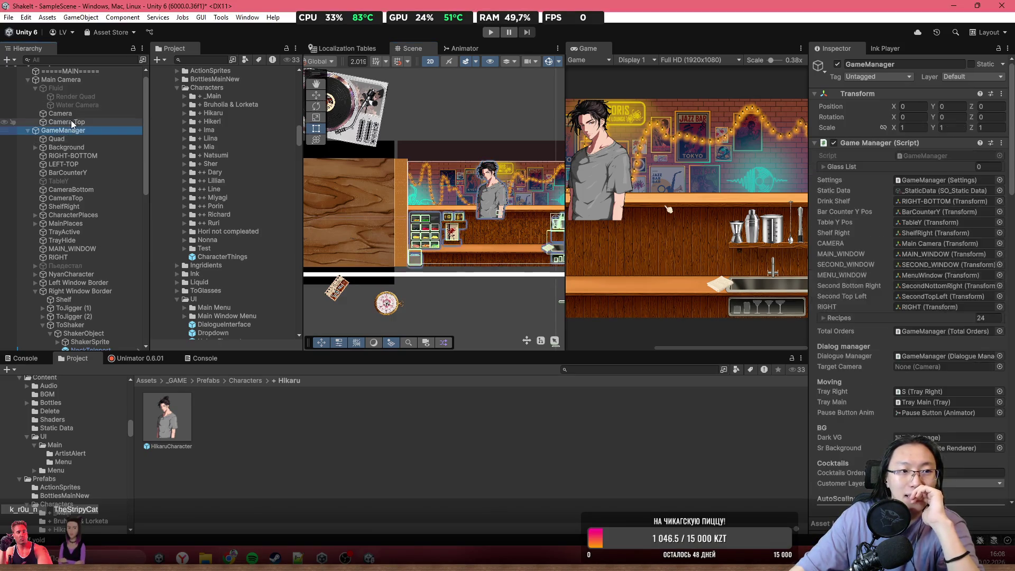
# - Remove the Quad's Mesh Renderer and dismiss the conflicting-component warning for Sprite Renderer
pyautogui.click(56, 138)
pyautogui.click(1008, 169)
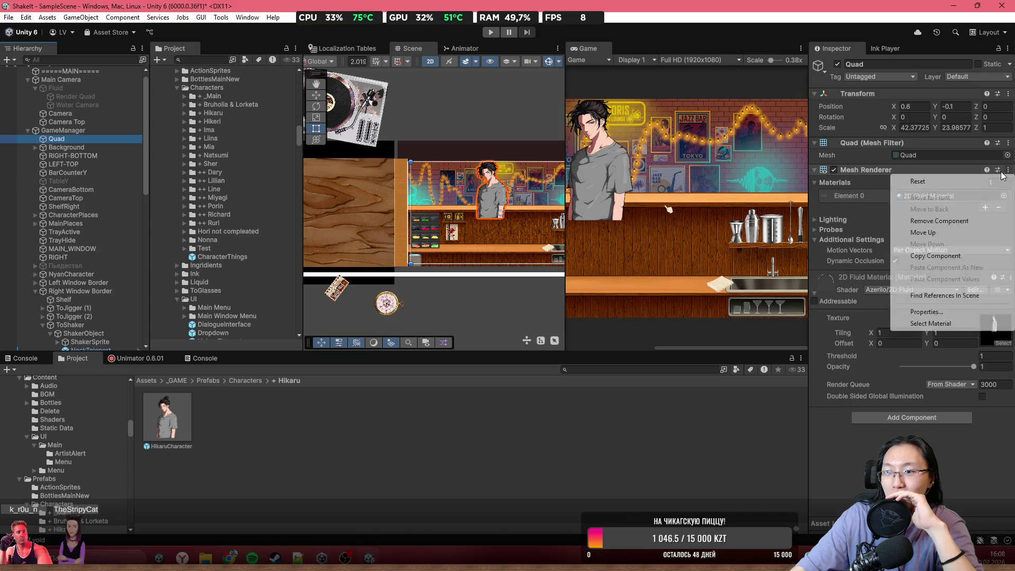
pyautogui.click(950, 221)
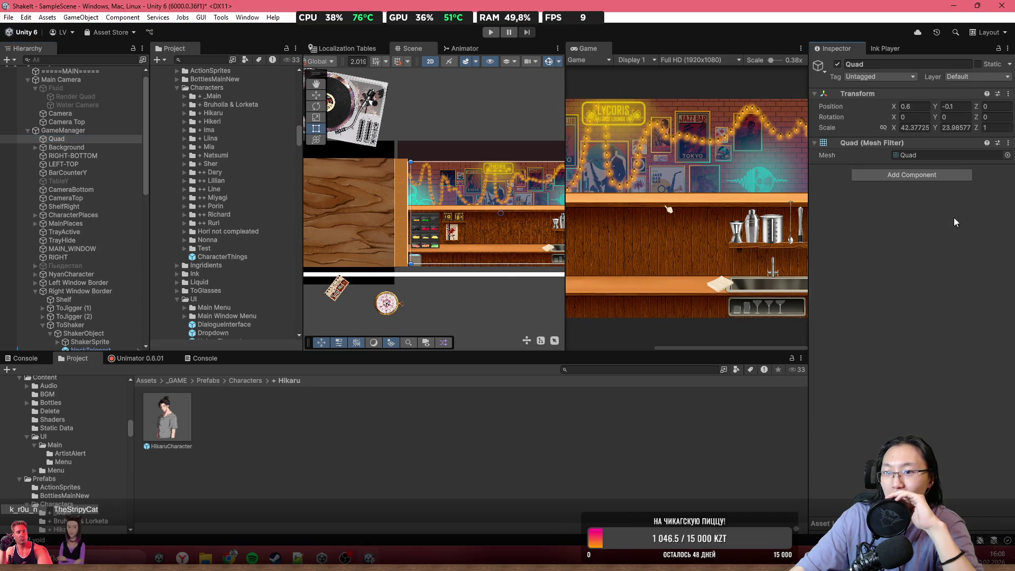
pyautogui.click(940, 171)
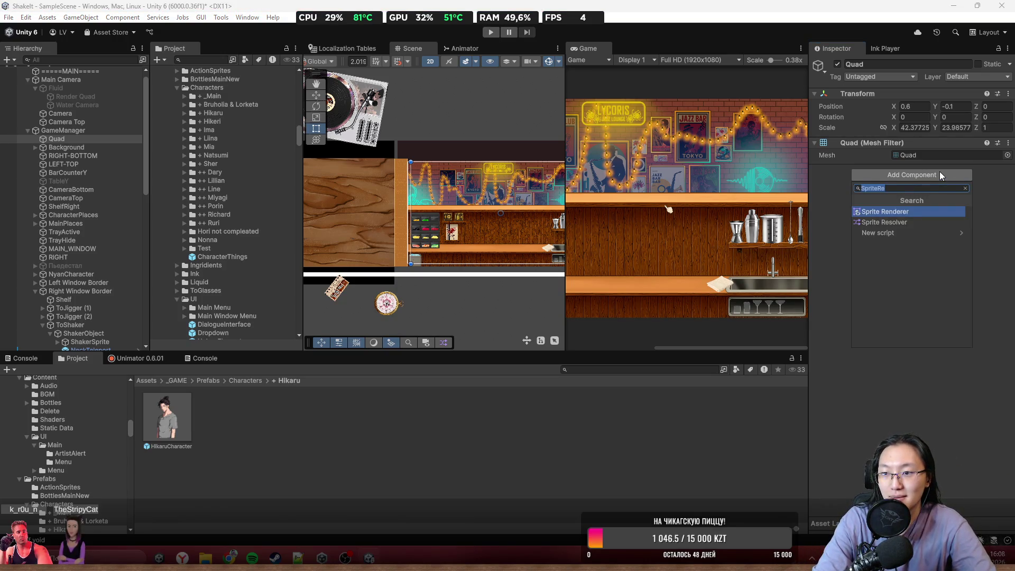
pyautogui.press('Return')
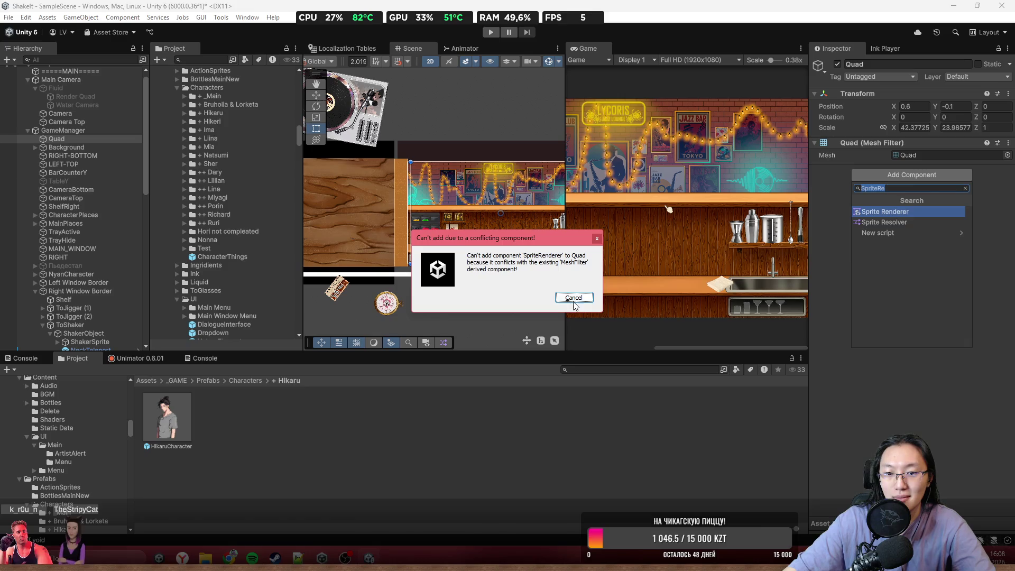
pyautogui.click(574, 298)
# - Remove the Quad's Mesh Filter and add a Sprite Renderer in its place
pyautogui.click(1008, 143)
pyautogui.click(946, 193)
pyautogui.click(924, 146)
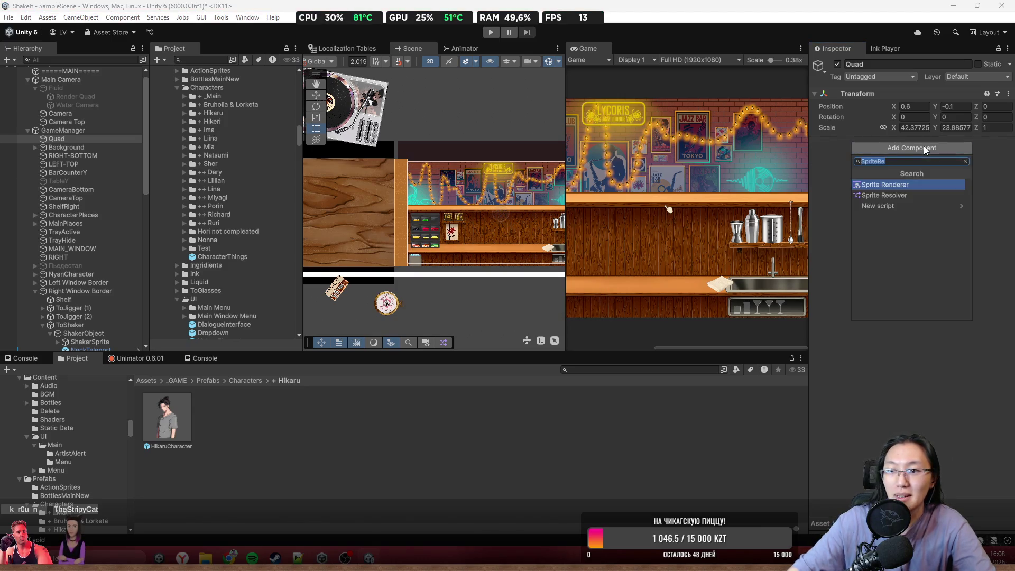
pyautogui.press('Return')
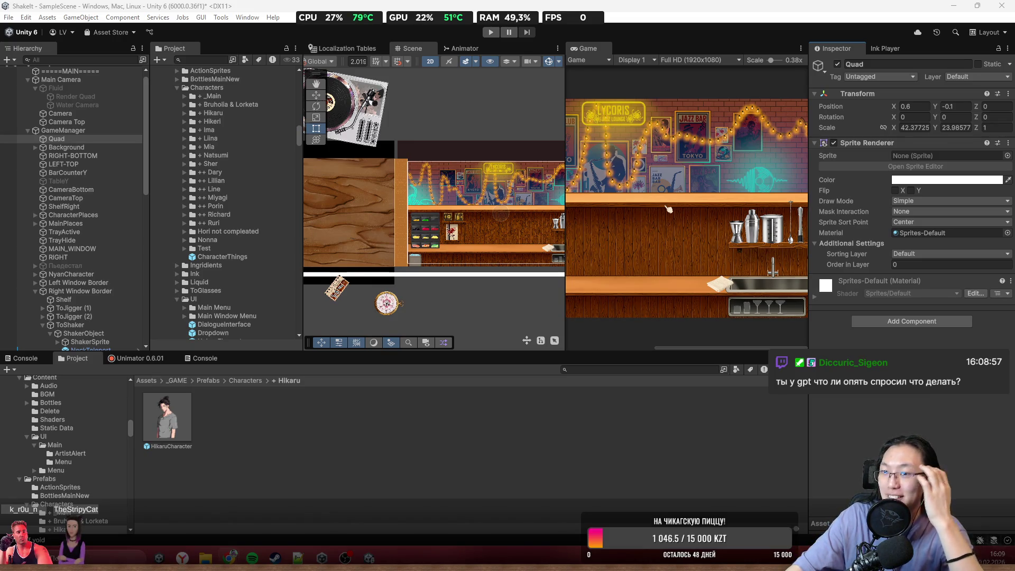
# - Create a MonoBehaviour script named TextureToSprite in _GAME and open it in Visual Studio
pyautogui.click(177, 381)
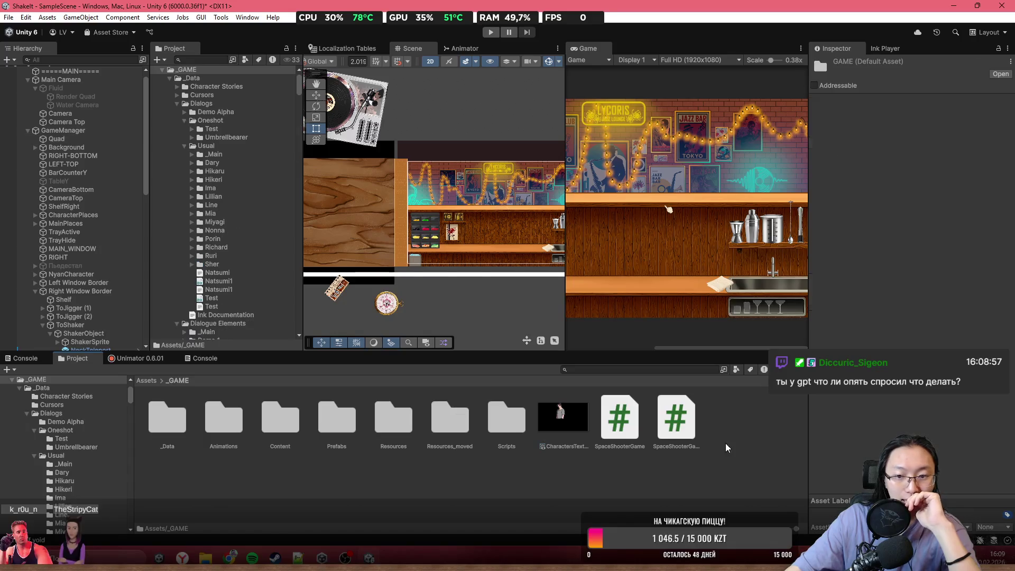
pyautogui.rightClick(720, 452)
pyautogui.moveTo(777, 120)
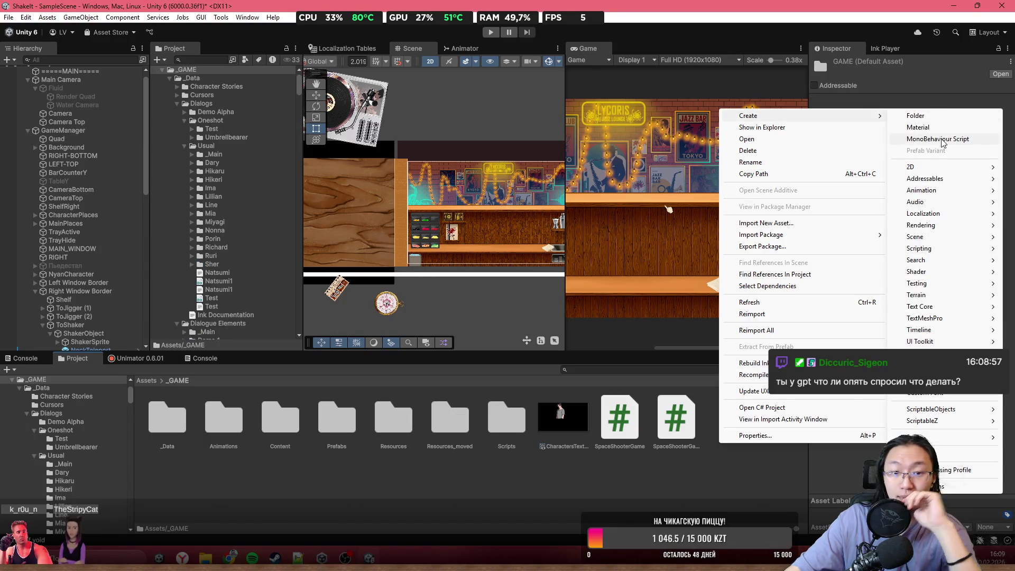
pyautogui.click(941, 139)
pyautogui.write('E')
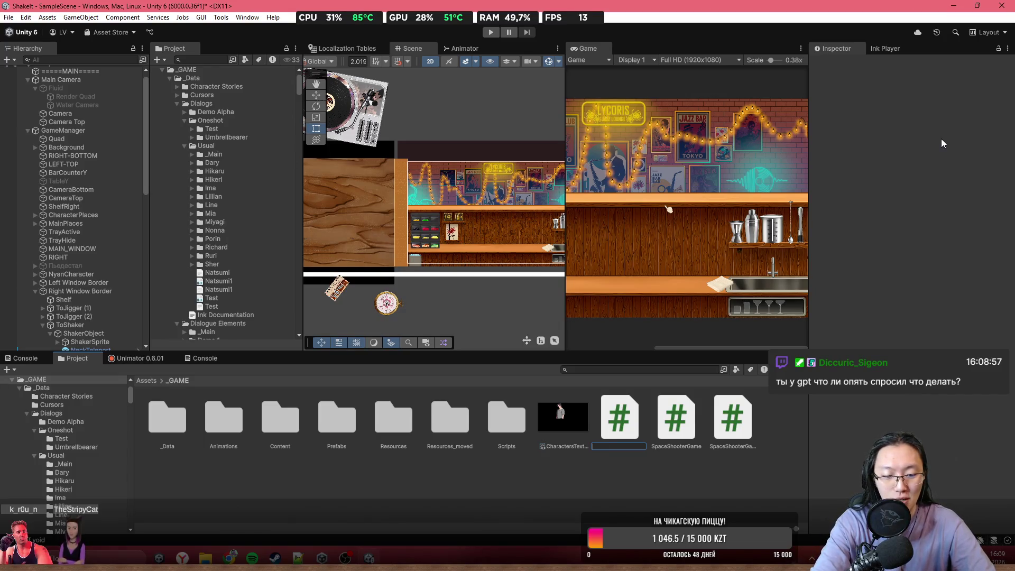
pyautogui.write('Textu')
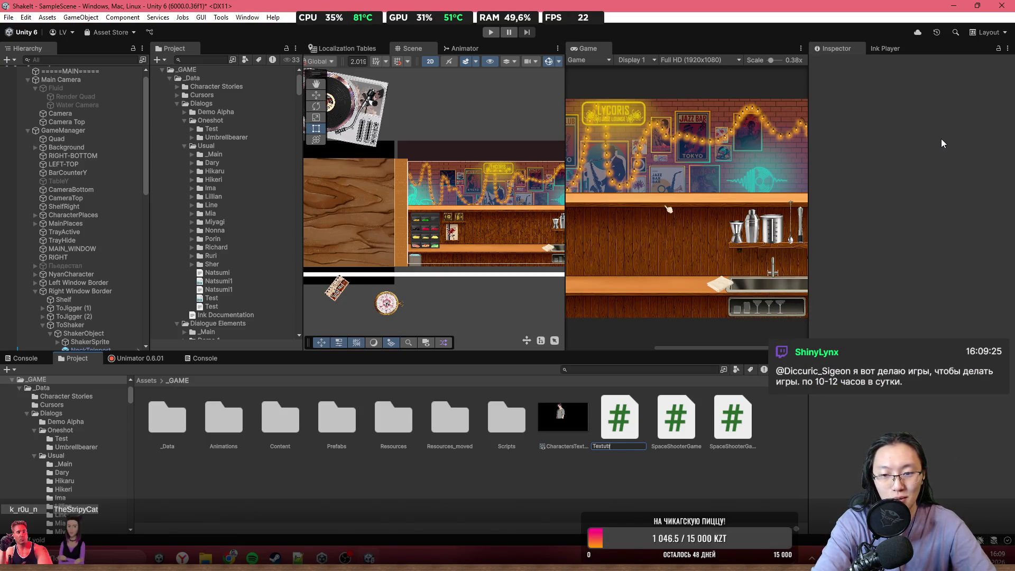
pyautogui.write('reToSprite')
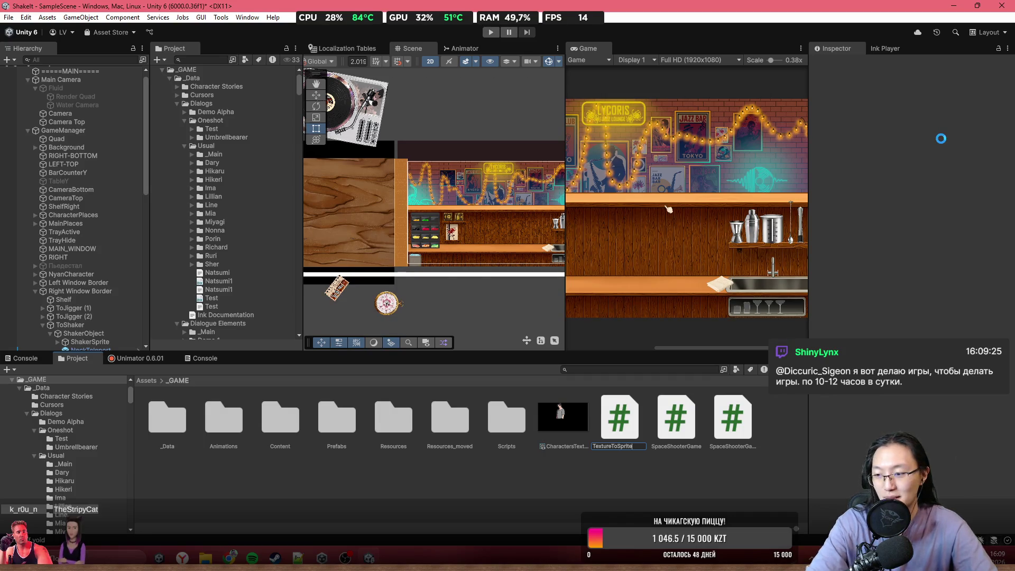
pyautogui.press('Return')
pyautogui.doubleClick(741, 413)
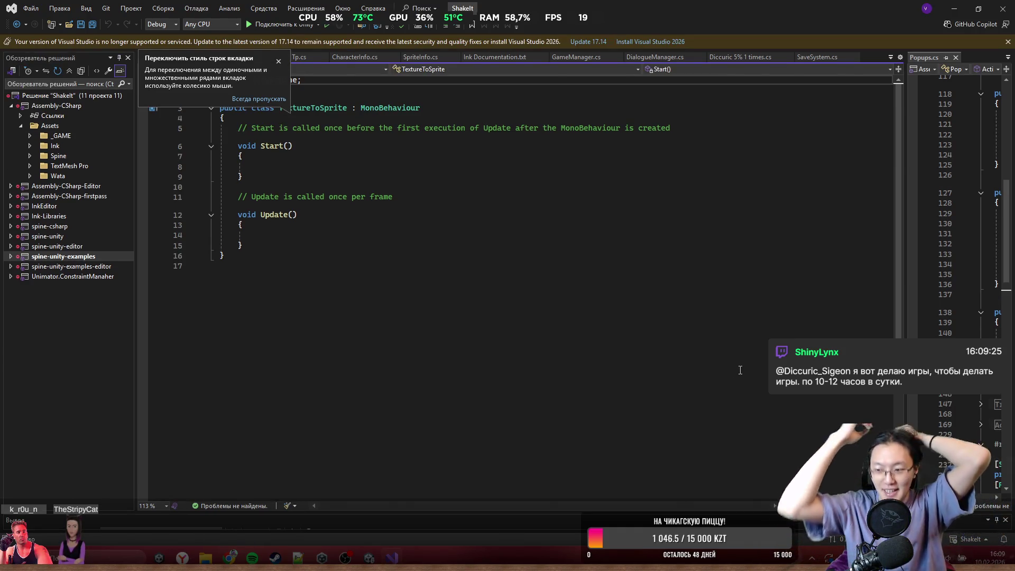
# - Add a public void Action() method that sets sr.sprite to a Sprite.Create white 256×256 sprite
pyautogui.click(275, 63)
pyautogui.click(633, 229)
pyautogui.click(643, 234)
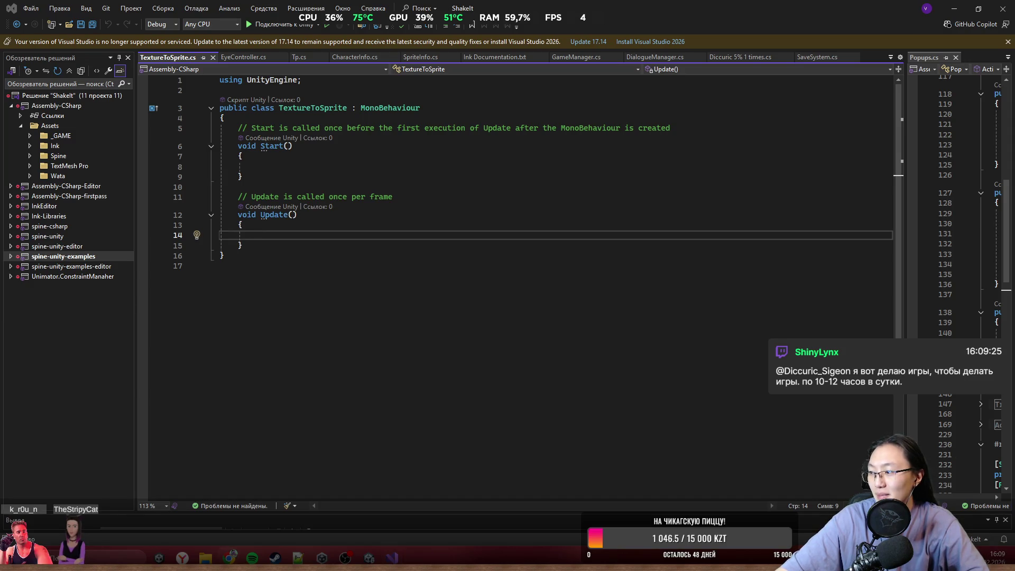
pyautogui.click(328, 243)
pyautogui.press('Return')
pyautogui.press('Return')
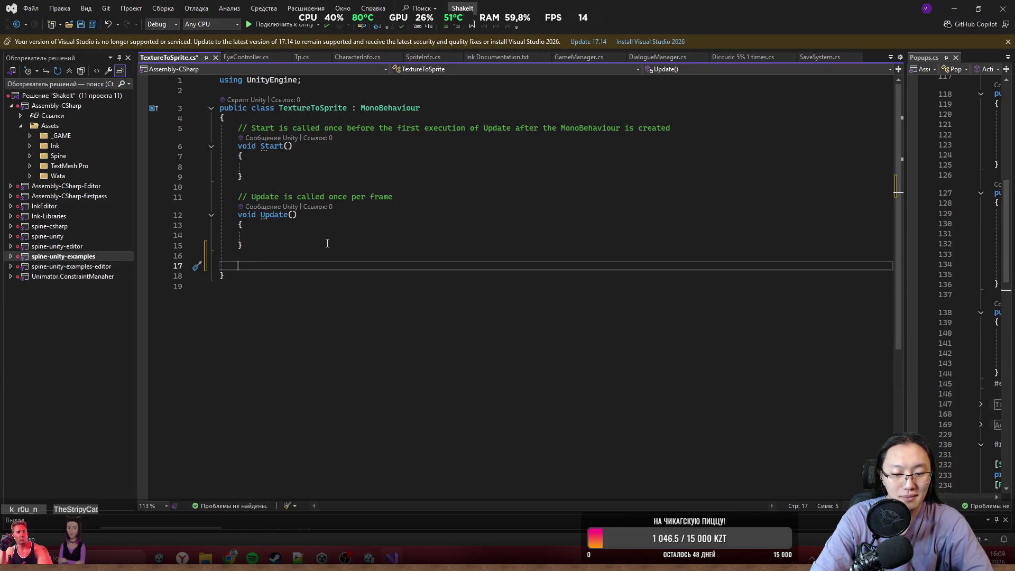
pyautogui.write('public vlod')
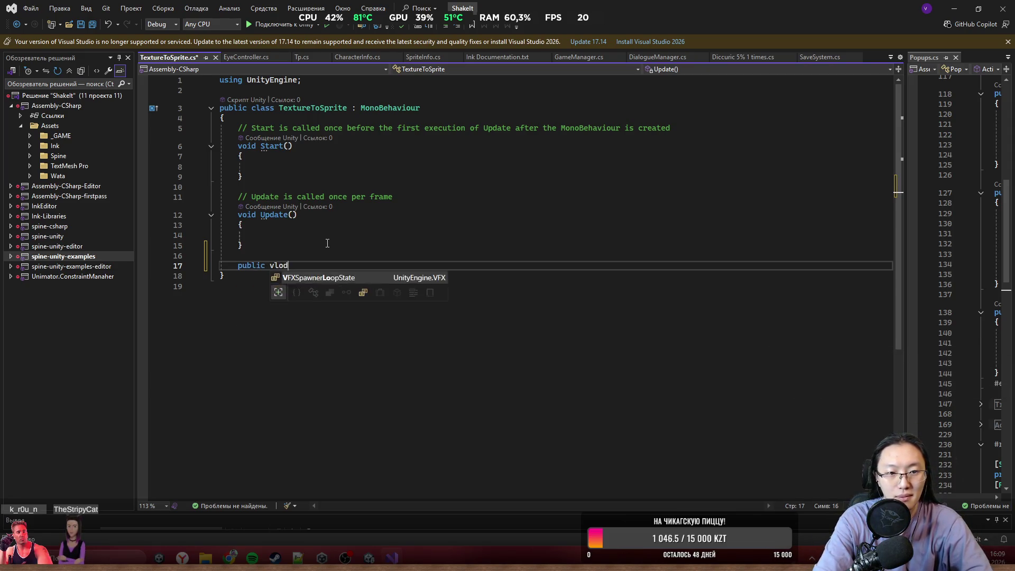
pyautogui.press('BackSpace')
pyautogui.press('BackSpace')
pyautogui.press('BackSpace')
pyautogui.write('oid ')
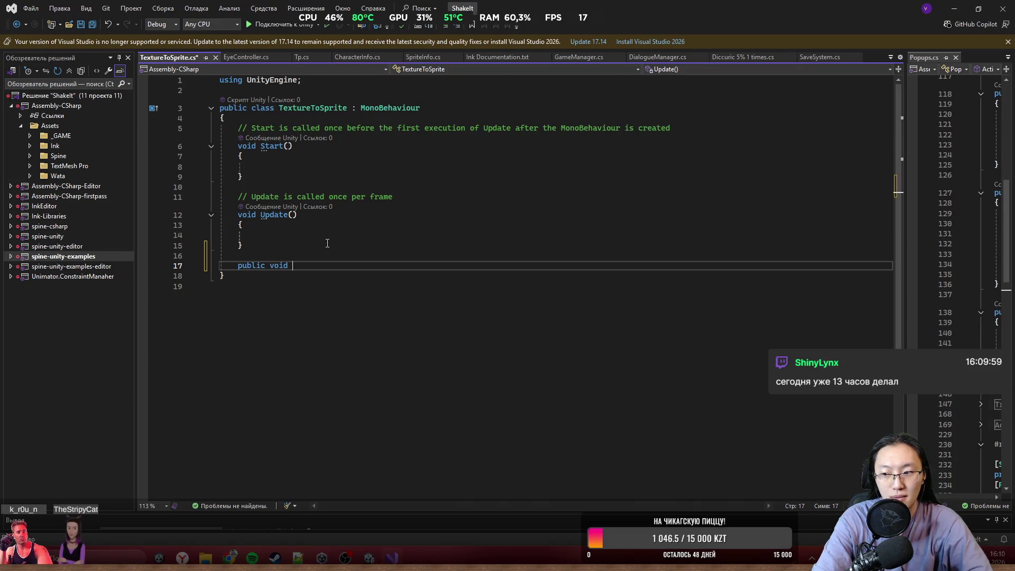
pyautogui.write('Action')
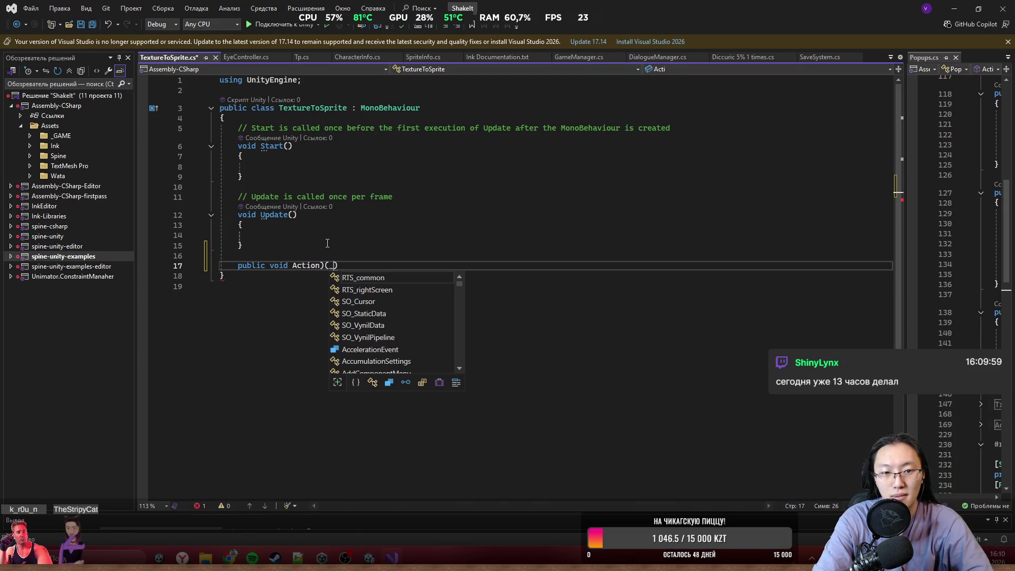
pyautogui.write('()')
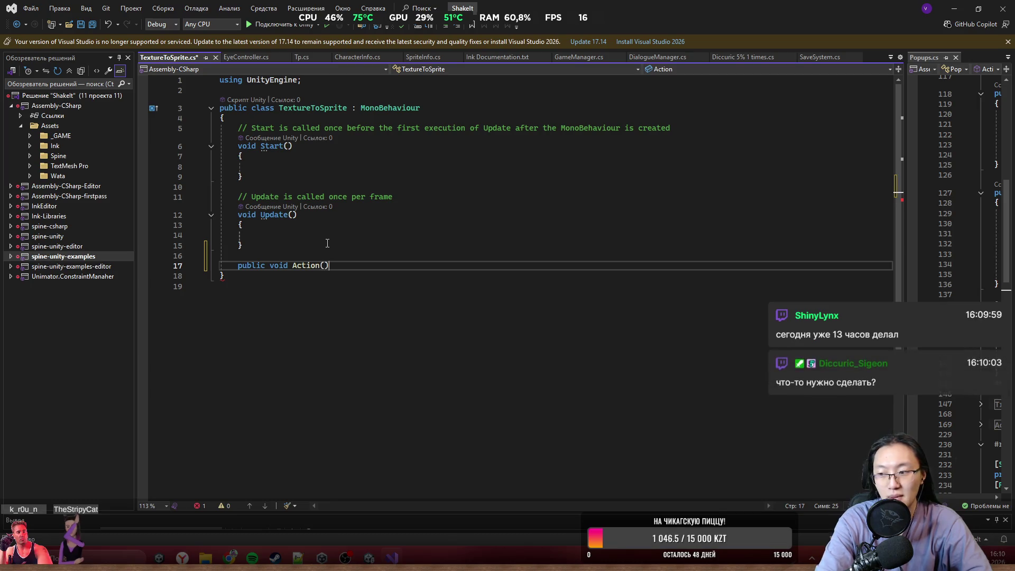
pyautogui.press('Return')
pyautogui.write('{')
pyautogui.press('Return')
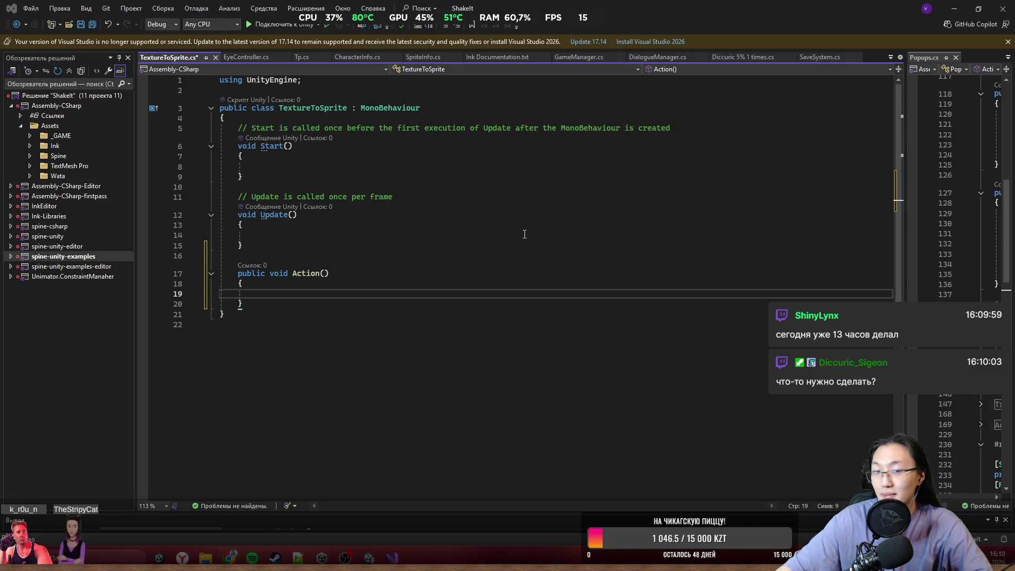
pyautogui.write('sr.sprite = Sprite.Create(Texture2D.whiteTexture,     new Rect(0, 0, 256, 256),     new Vector2(0.5f, 0.5f));')
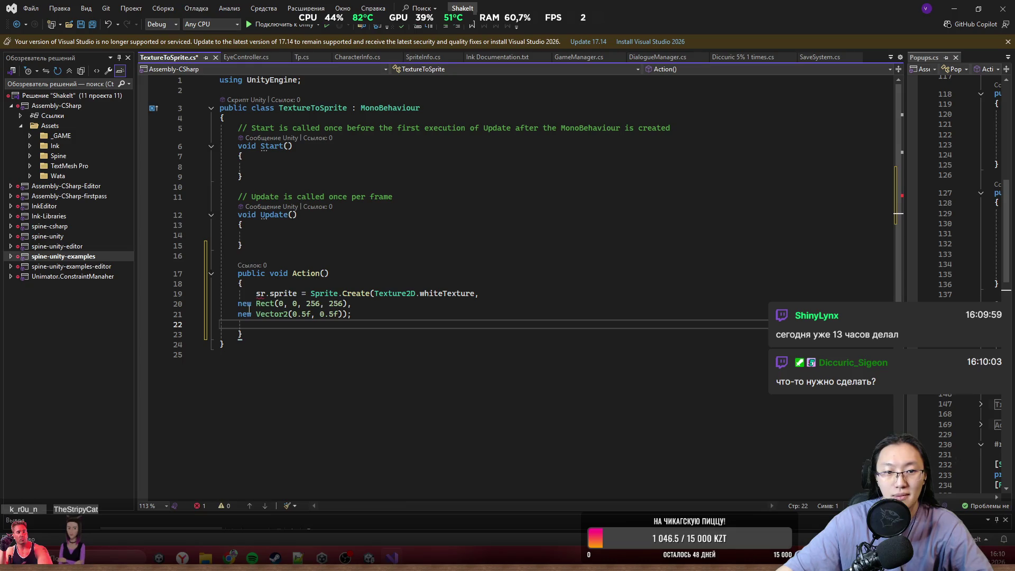
# - Delete the Start and Update methods and declare [SerializeField] private SpriteRenderer sr;
pyautogui.moveTo(246, 245); pyautogui.dragTo(226, 128)
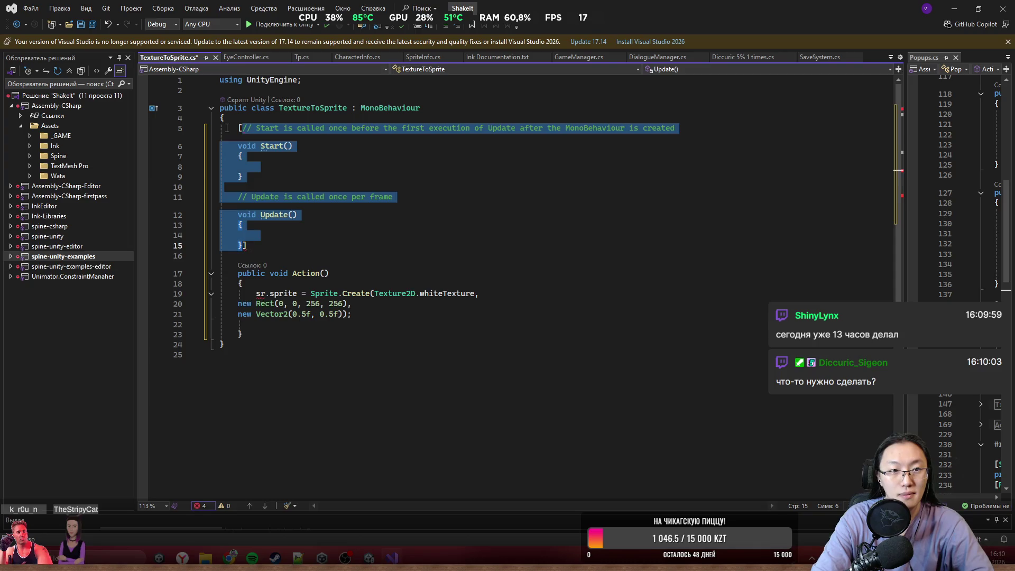
pyautogui.press('Delete')
pyautogui.write('Seri')
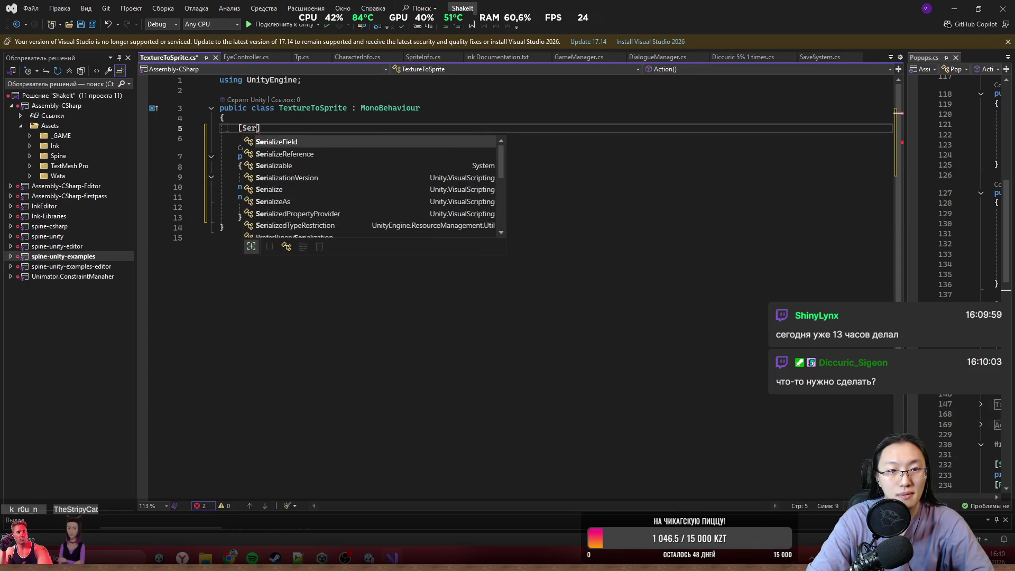
pyautogui.press('Tab')
pyautogui.press('Return')
pyautogui.write('private Rig')
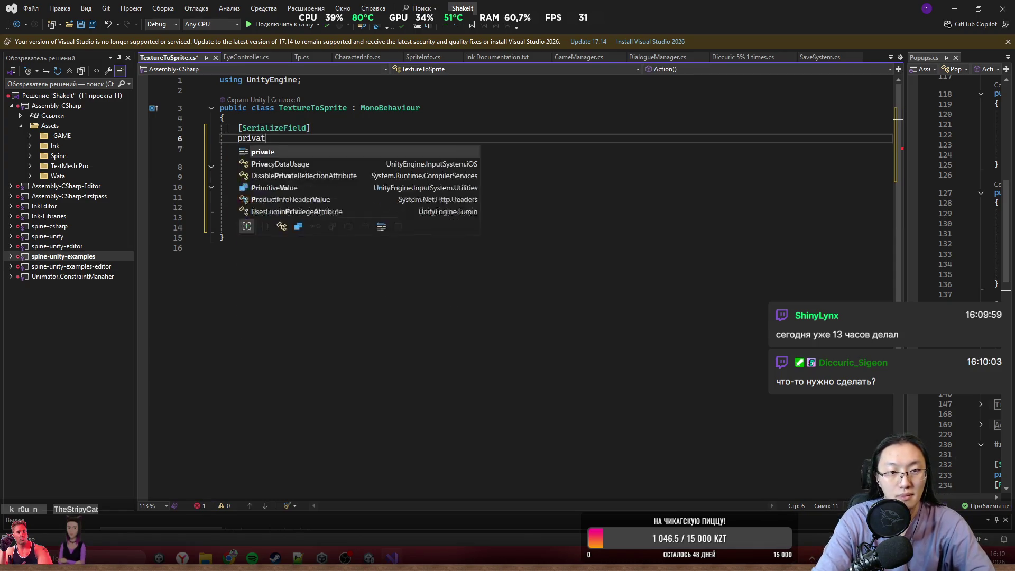
pyautogui.press('BackSpace')
pyautogui.press('BackSpace')
pyautogui.press('BackSpace')
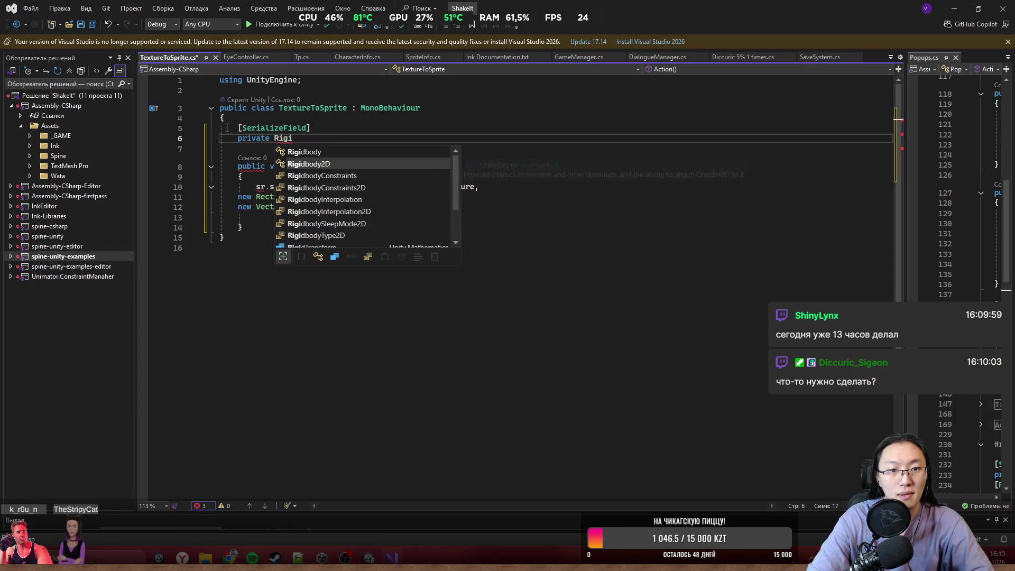
pyautogui.write('SpriteRenderer s')
pyautogui.hotkey('ctrl', 'BackSpace')
pyautogui.hotkey('ctrl', 'BackSpace')
pyautogui.write('SpriteR')
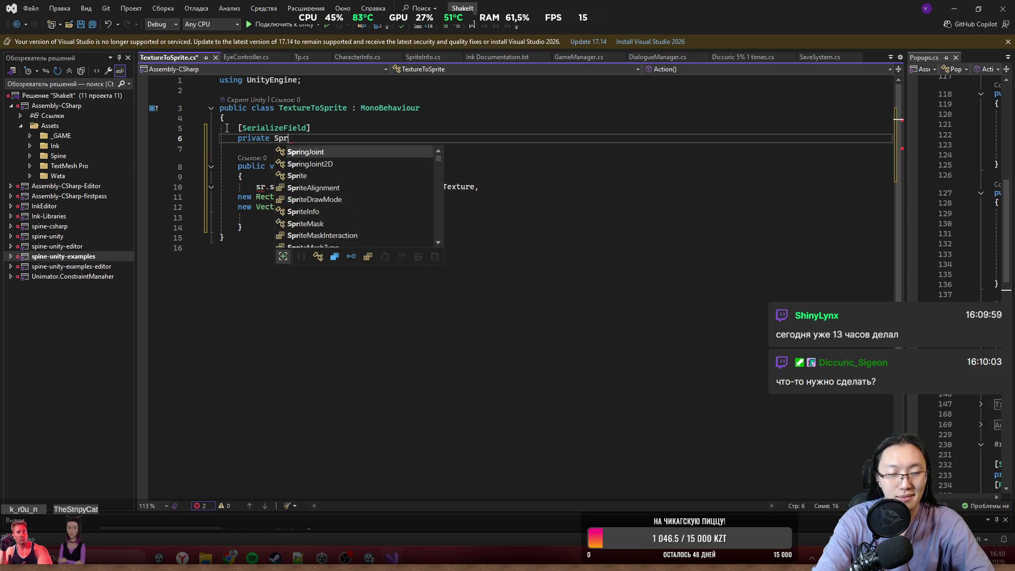
pyautogui.press('Tab')
pyautogui.write('sr;')
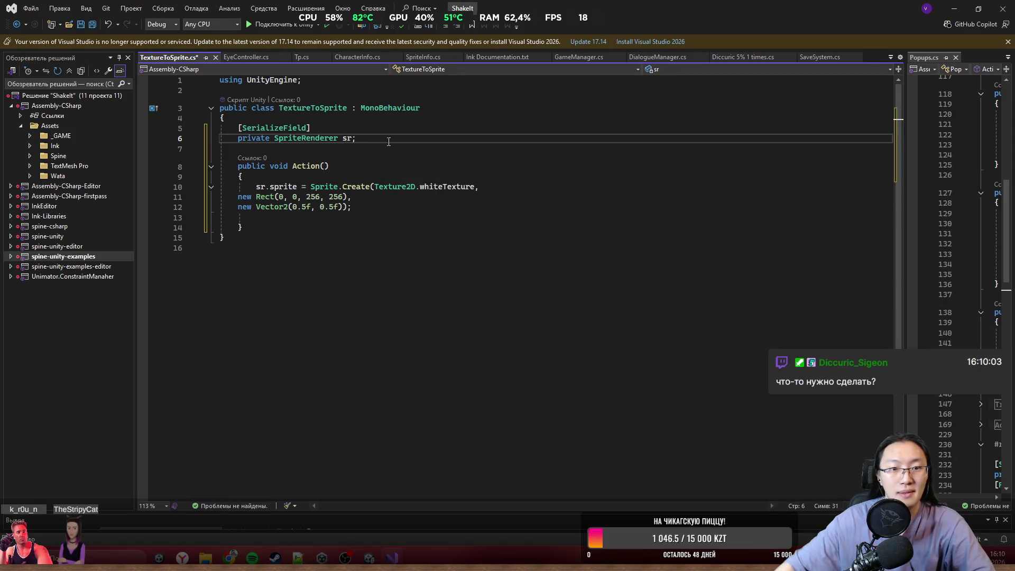
# - Indent the new Rect and new Vector2 argument lines of Sprite.Create
pyautogui.moveTo(220, 196); pyautogui.dragTo(352, 207)
pyautogui.press('Tab')
pyautogui.click(430, 251)
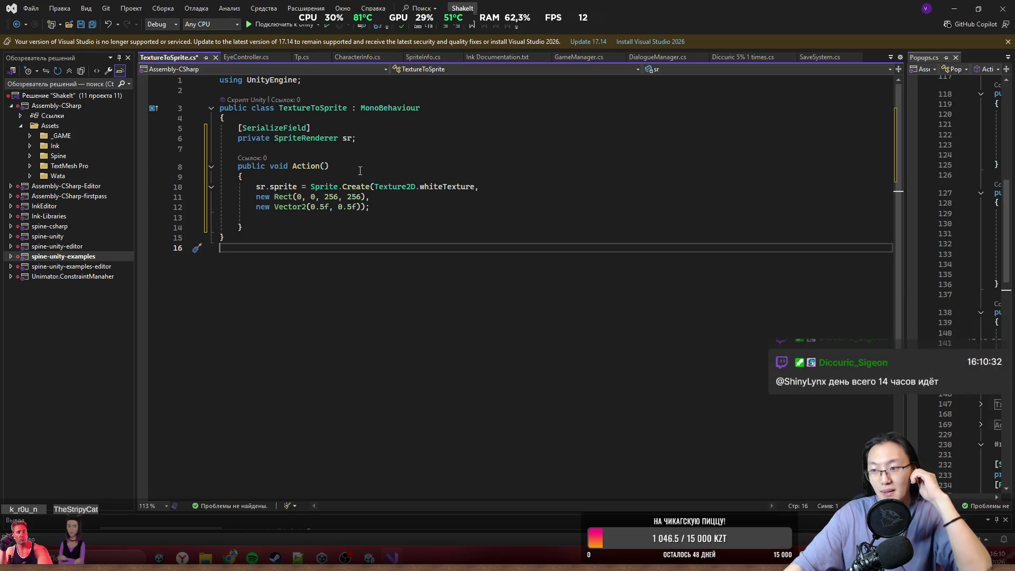
# - Put a [Button("Action")] attribute above Action(), adding the using TriInspector; line
pyautogui.moveTo(357, 185)
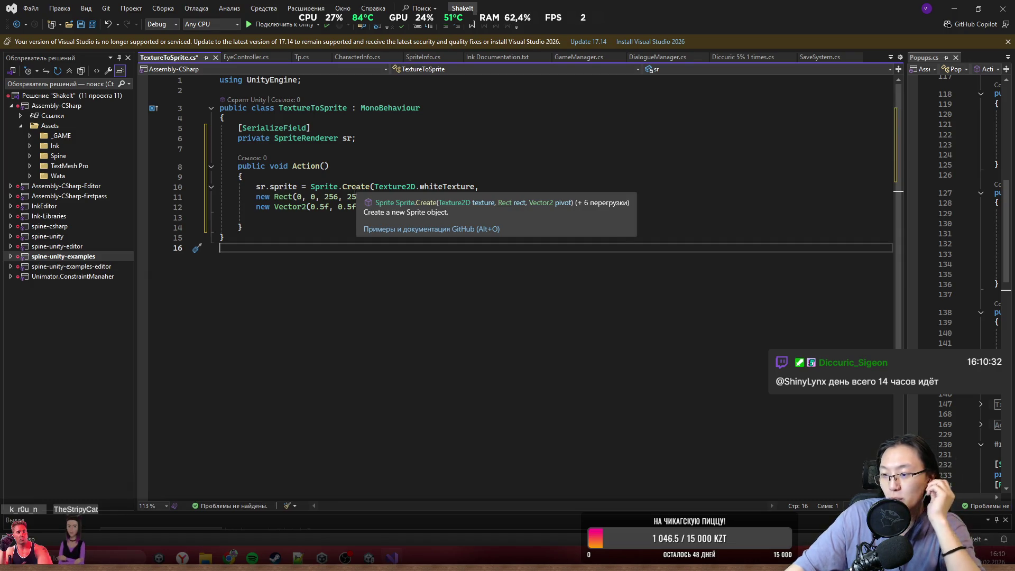
pyautogui.moveTo(323, 142)
pyautogui.moveTo(333, 104)
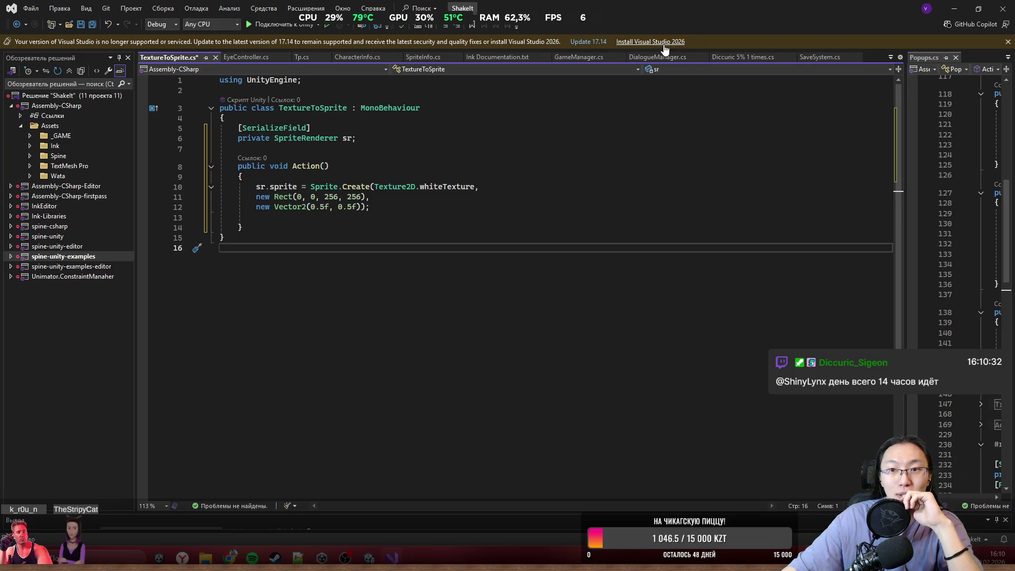
pyautogui.click(329, 226)
pyautogui.press('Up')
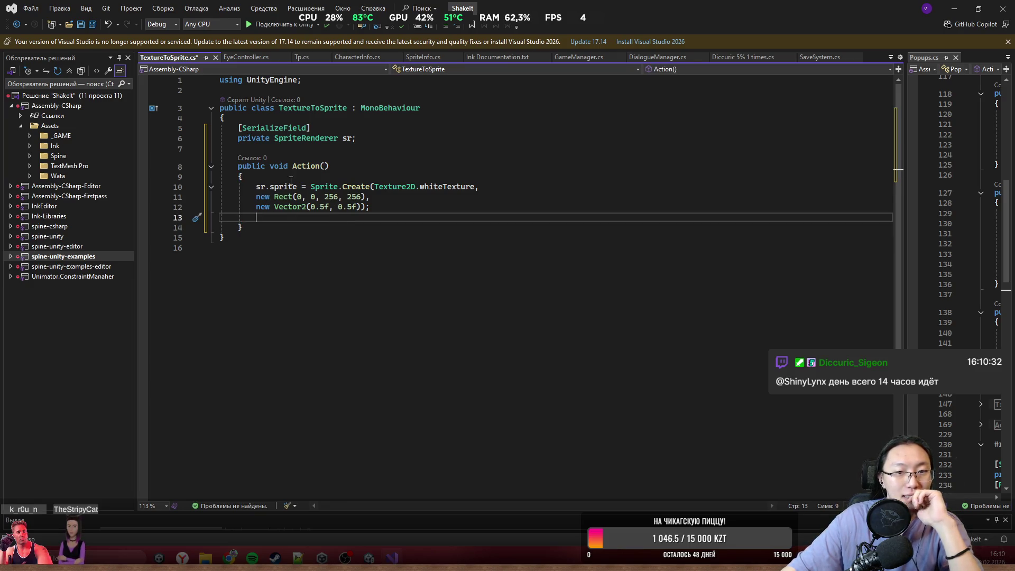
pyautogui.click(288, 145)
pyautogui.press('Return')
pyautogui.press('BackSpace')
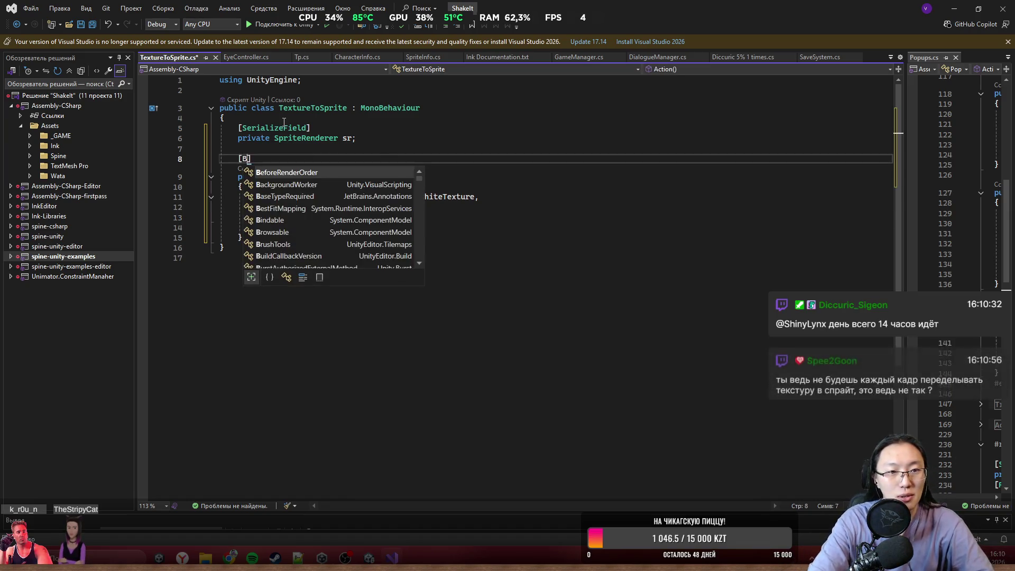
pyautogui.write('Button')
pyautogui.press('Tab')
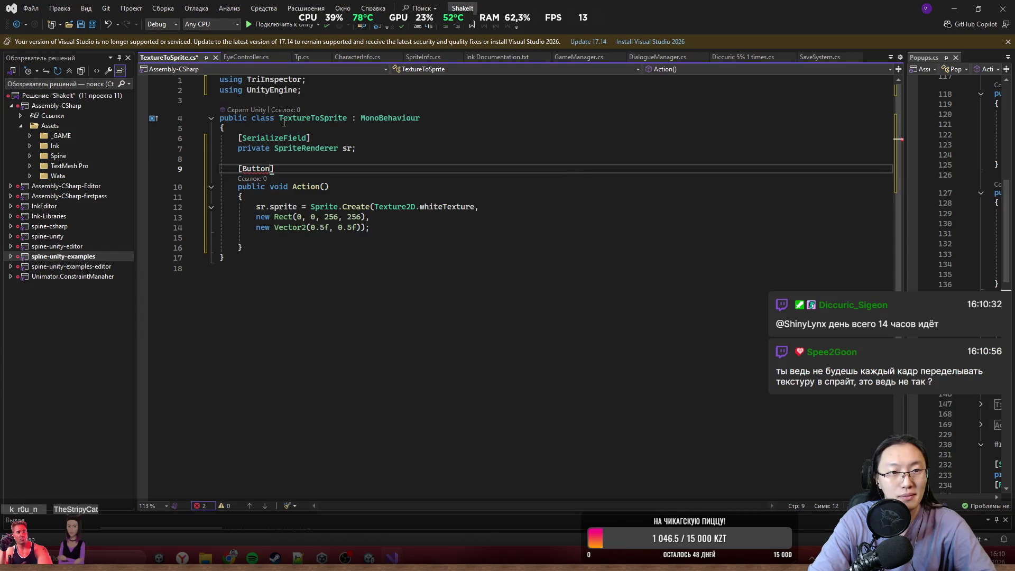
pyautogui.write('A')
pyautogui.press('BackSpace')
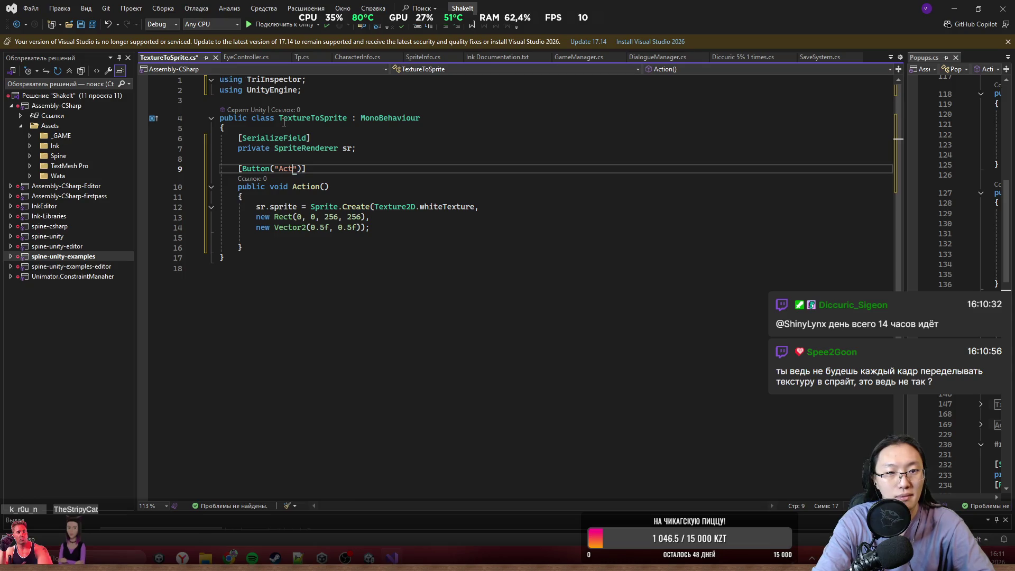
# - Save TextureToSprite and minimize Visual Studio to return to Unity
pyautogui.hotkey('ctrl', 's')
pyautogui.click(582, 268)
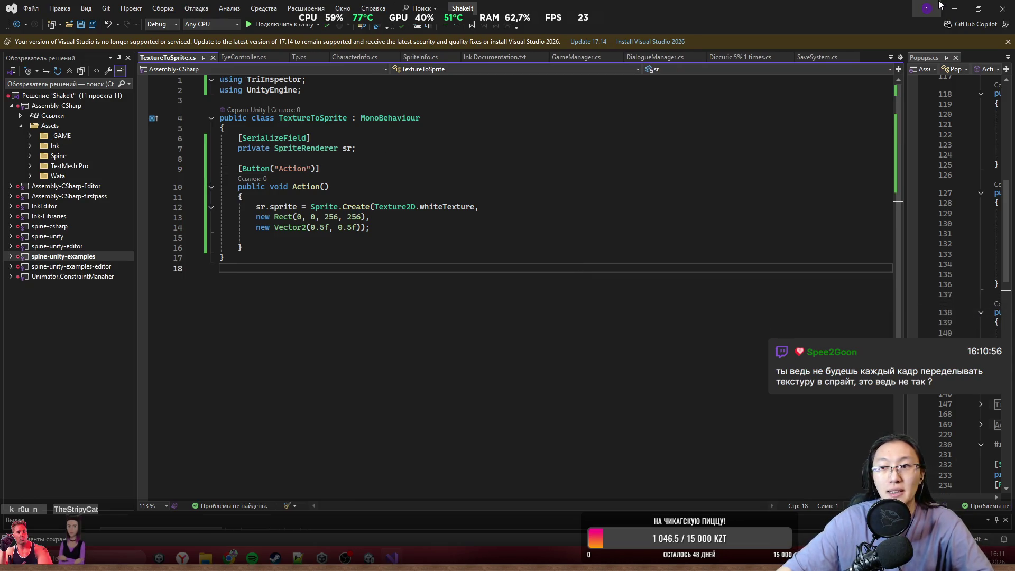
pyautogui.click(958, 11)
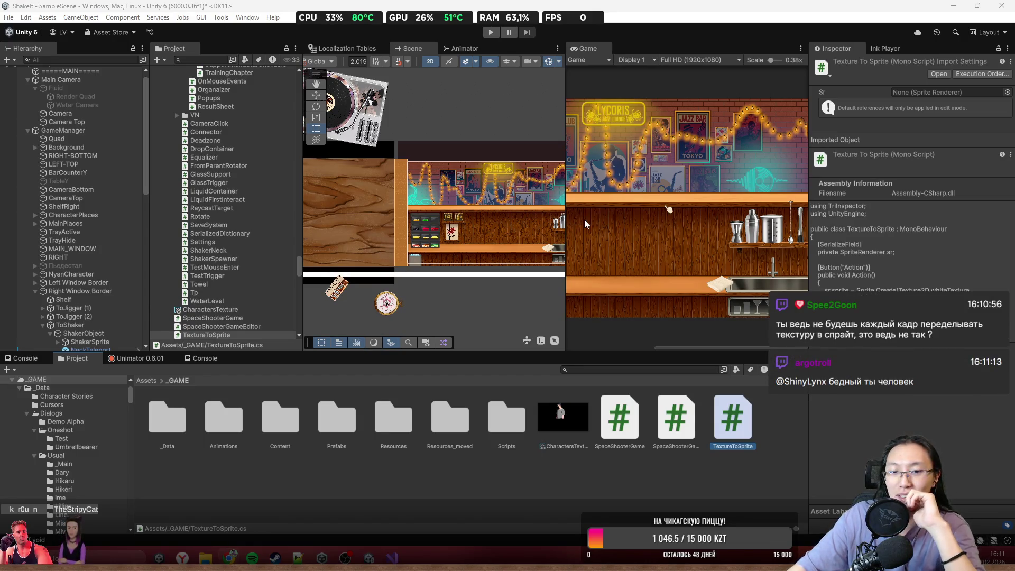
# - Select the Quad in the Hierarchy to show its components in the Inspector
pyautogui.scroll(2, 467, 199)
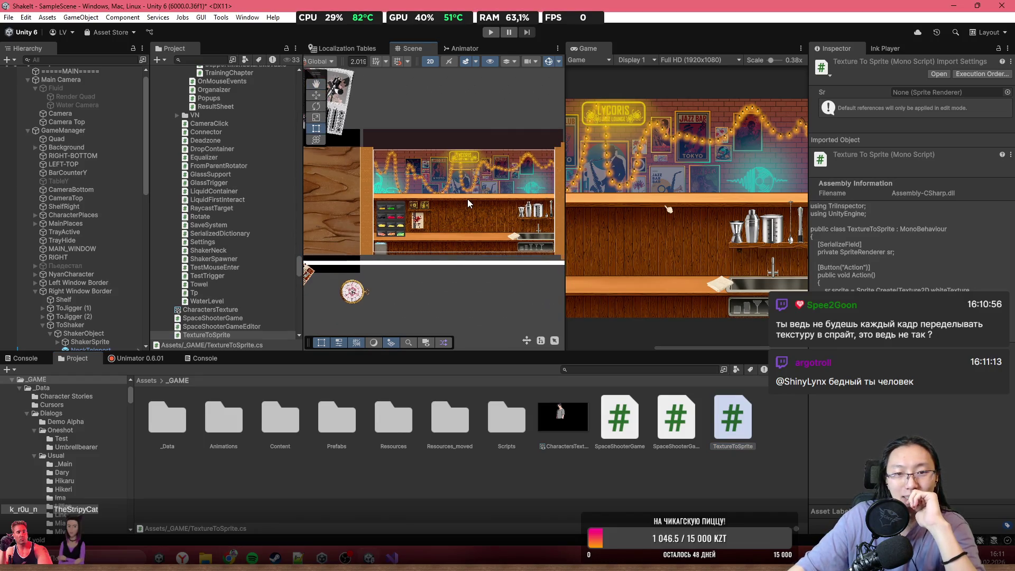
pyautogui.scroll(-3, 453, 228)
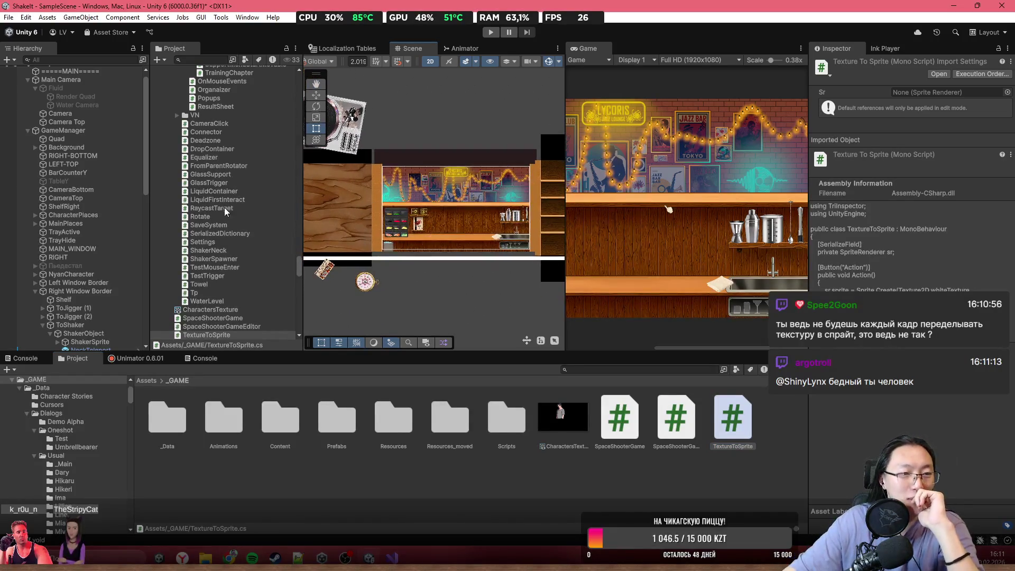
pyautogui.scroll(-10, 132, 277)
pyautogui.scroll(10, 128, 291)
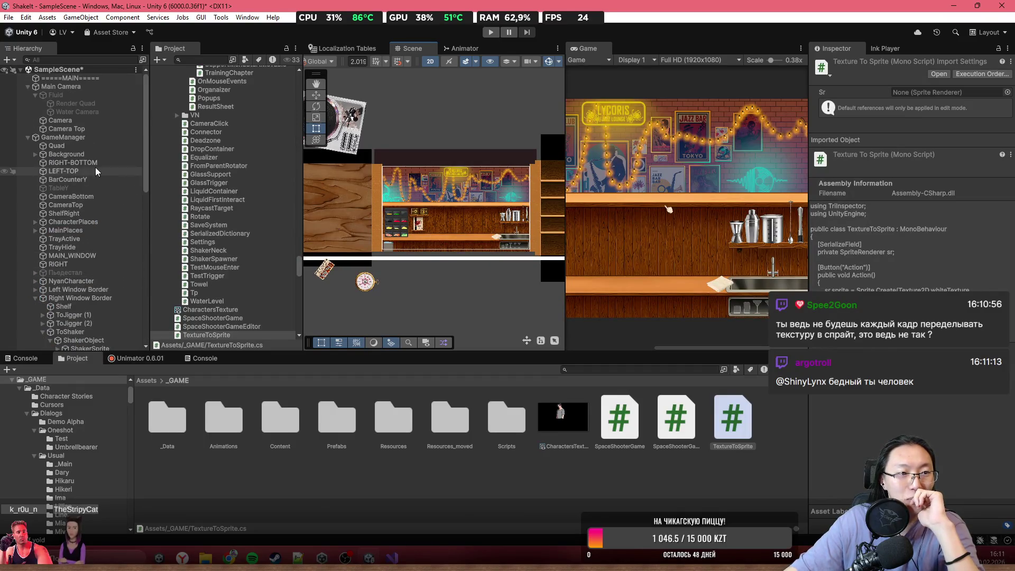
pyautogui.click(105, 147)
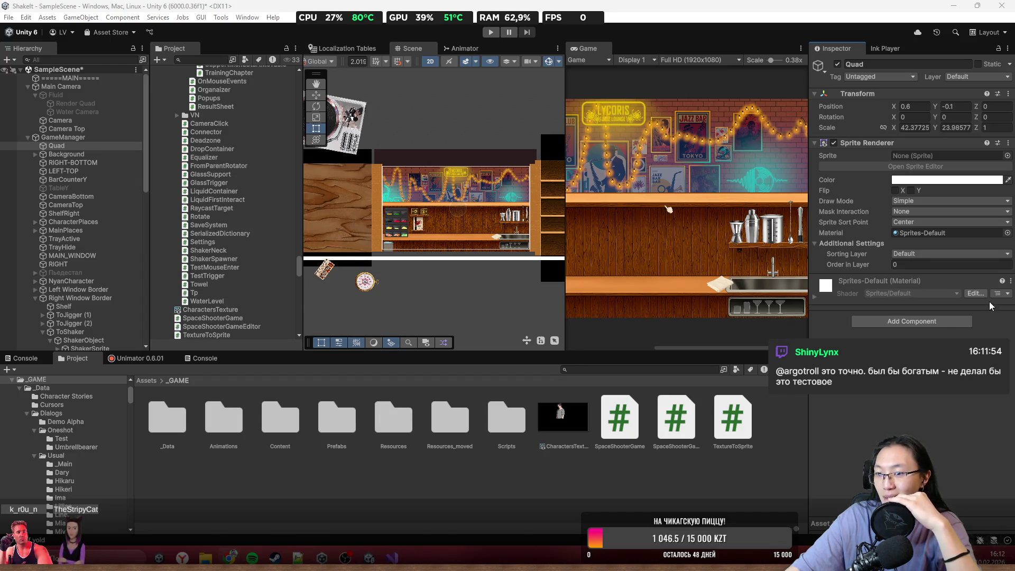
# - Search '2d' and assign 2D Fluid Material to the Quad's Sprite Renderer, then frame the Quad
pyautogui.click(1007, 232)
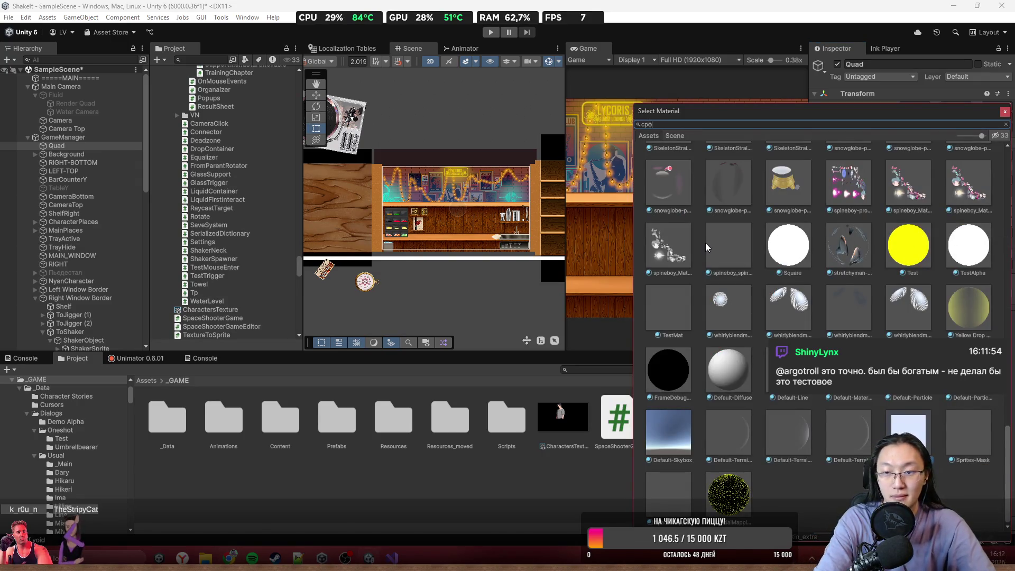
pyautogui.write('срф')
pyautogui.press('BackSpace')
pyautogui.press('BackSpace')
pyautogui.press('BackSpace')
pyautogui.write('2d')
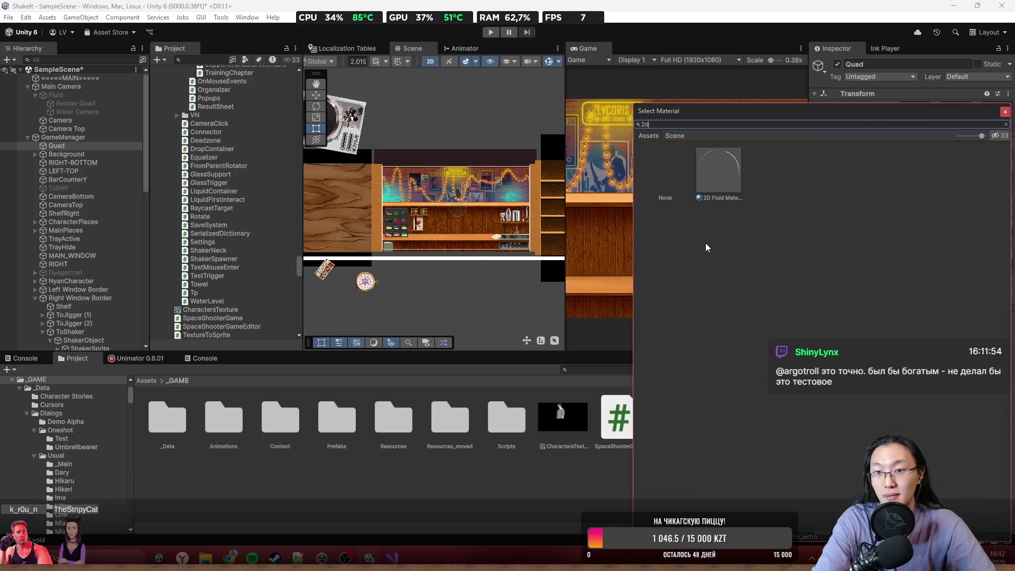
pyautogui.doubleClick(722, 169)
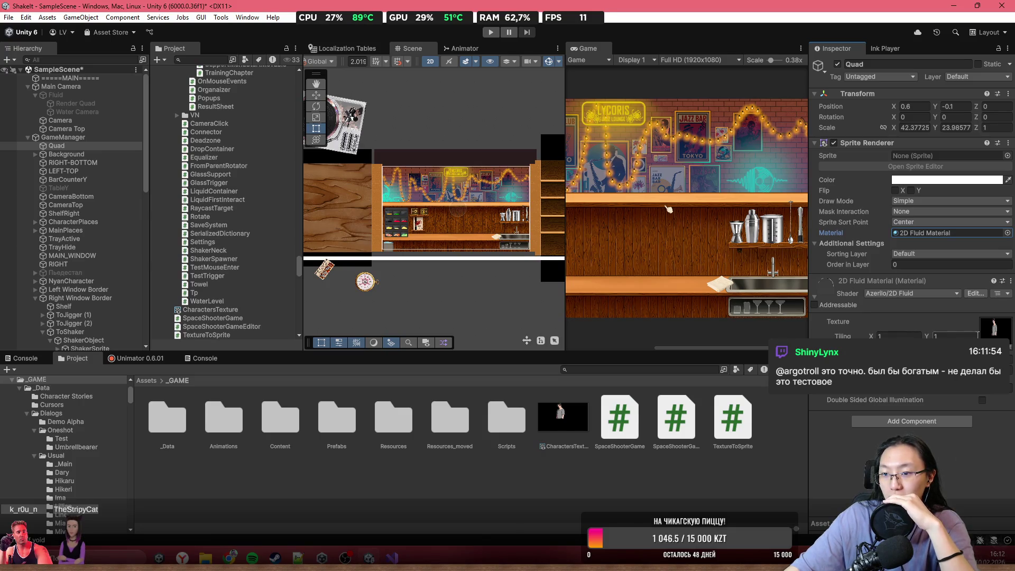
pyautogui.press('f')
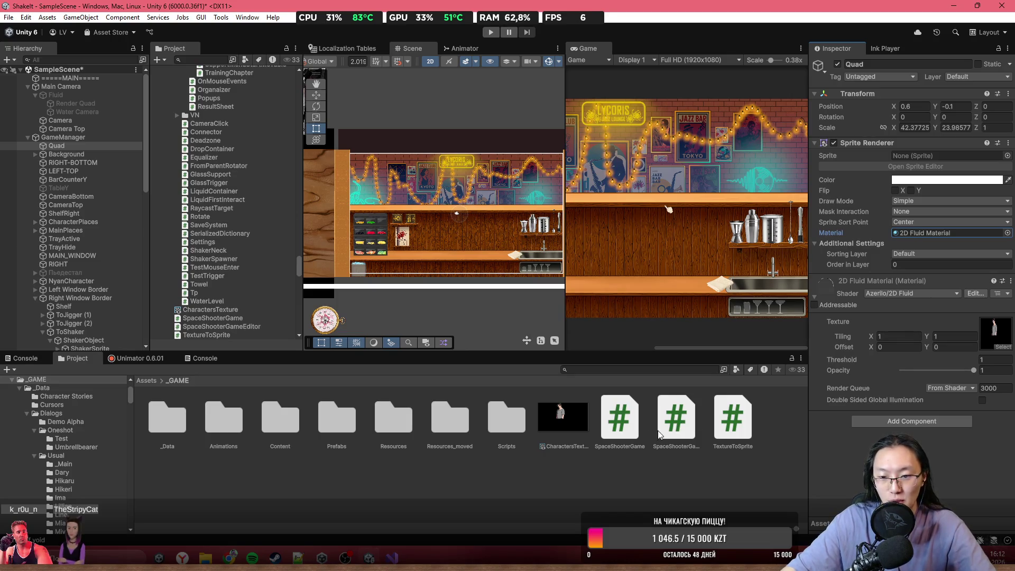
pyautogui.click(741, 426)
# - Attach TextureToSprite to the Quad, link its Sprite Renderer to Sr, and save the scene
pyautogui.moveTo(742, 427); pyautogui.dragTo(940, 362)
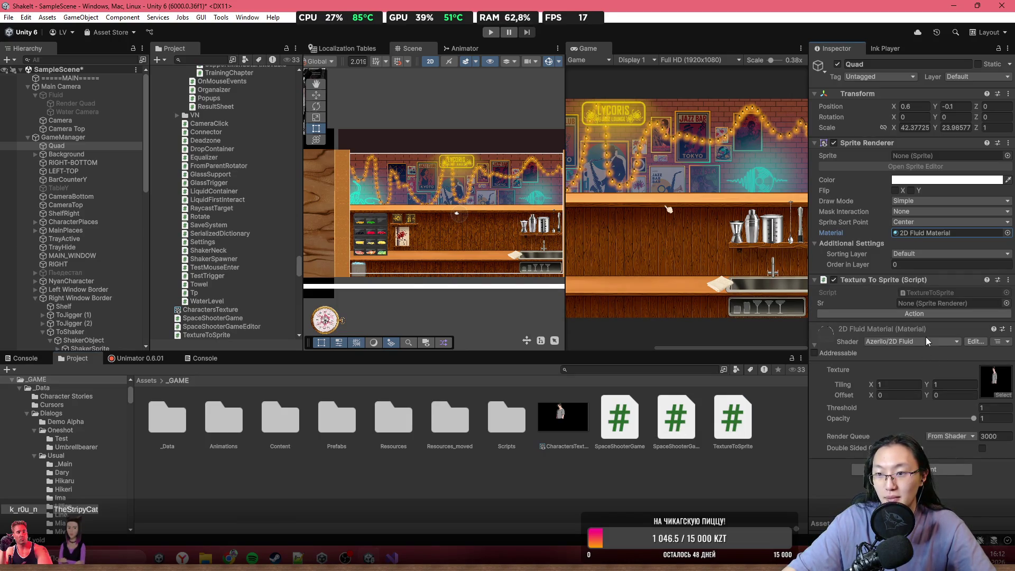
pyautogui.moveTo(867, 143); pyautogui.dragTo(946, 303)
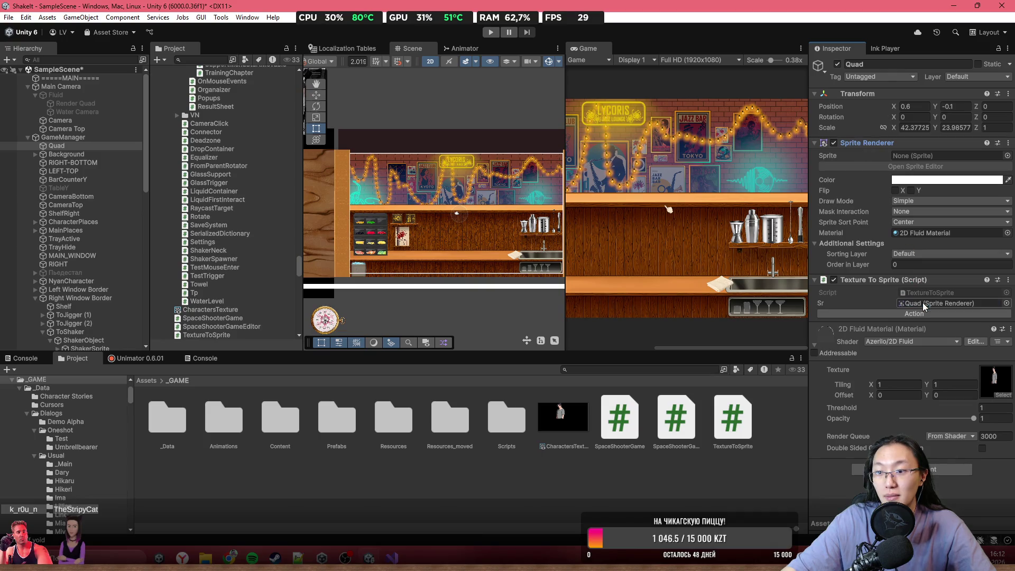
pyautogui.hotkey('ctrl', 's')
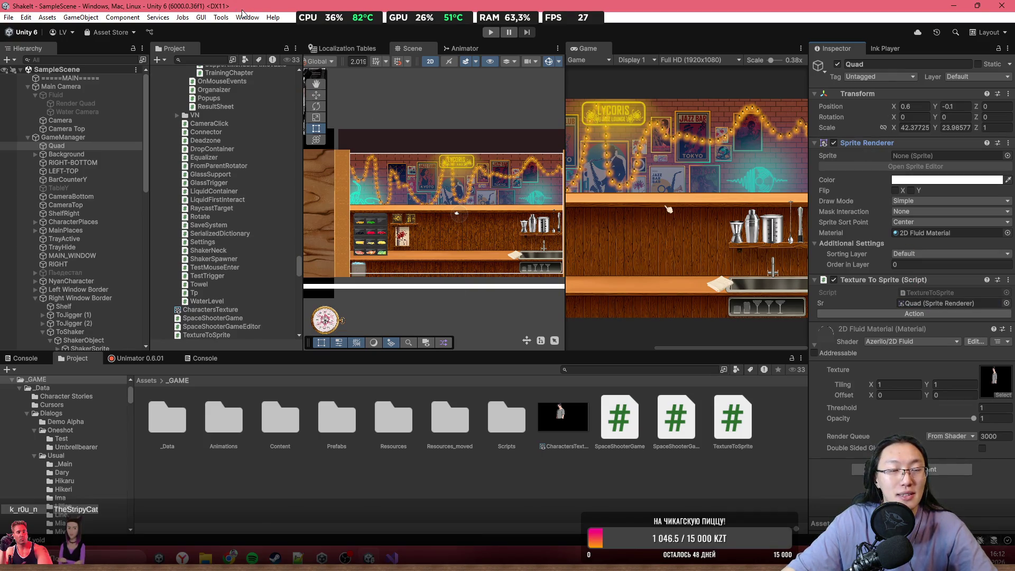
# - Run Action and open the script behind the resulting sprite error in the Console
pyautogui.click(902, 313)
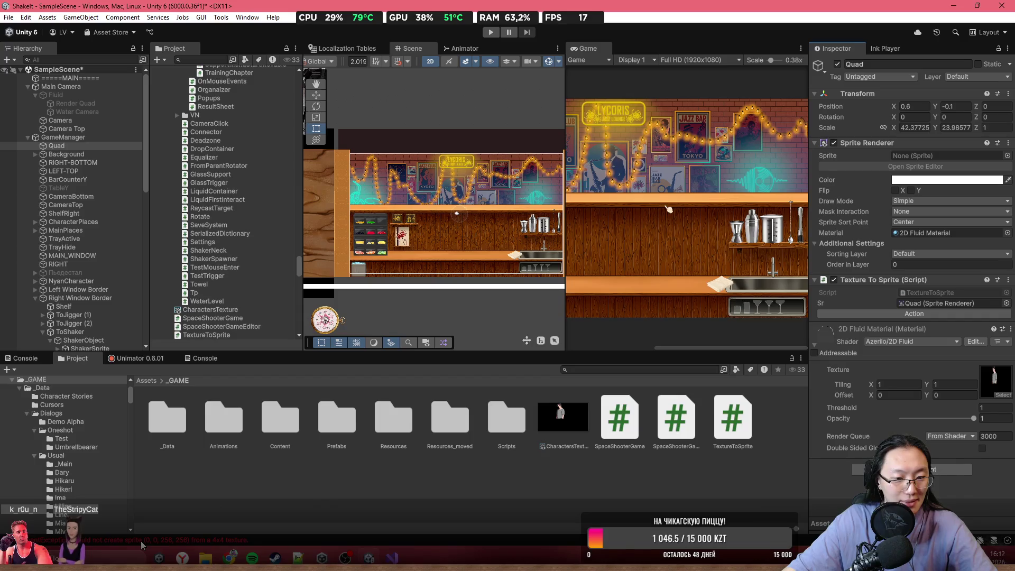
pyautogui.click(210, 546)
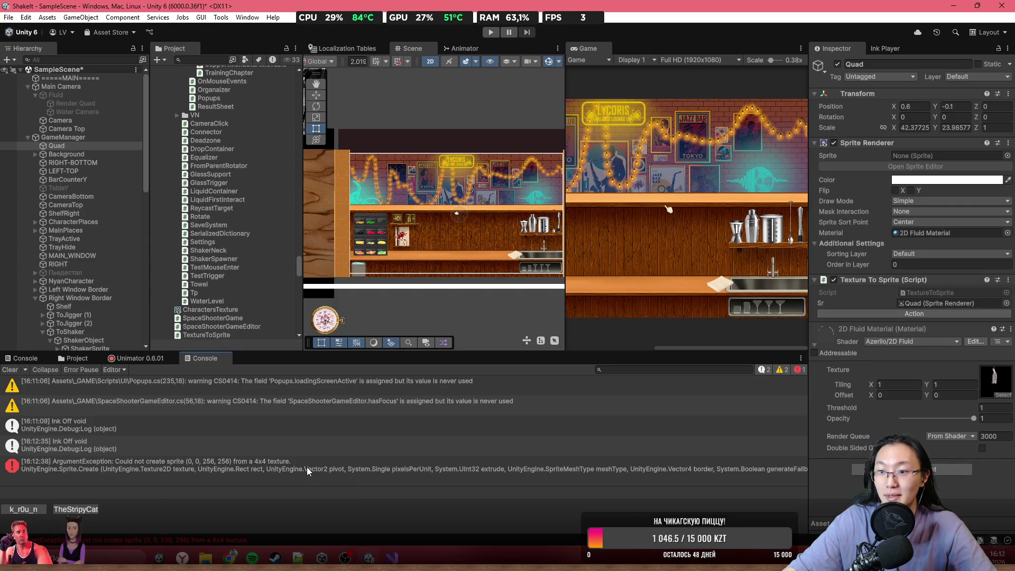
pyautogui.doubleClick(332, 467)
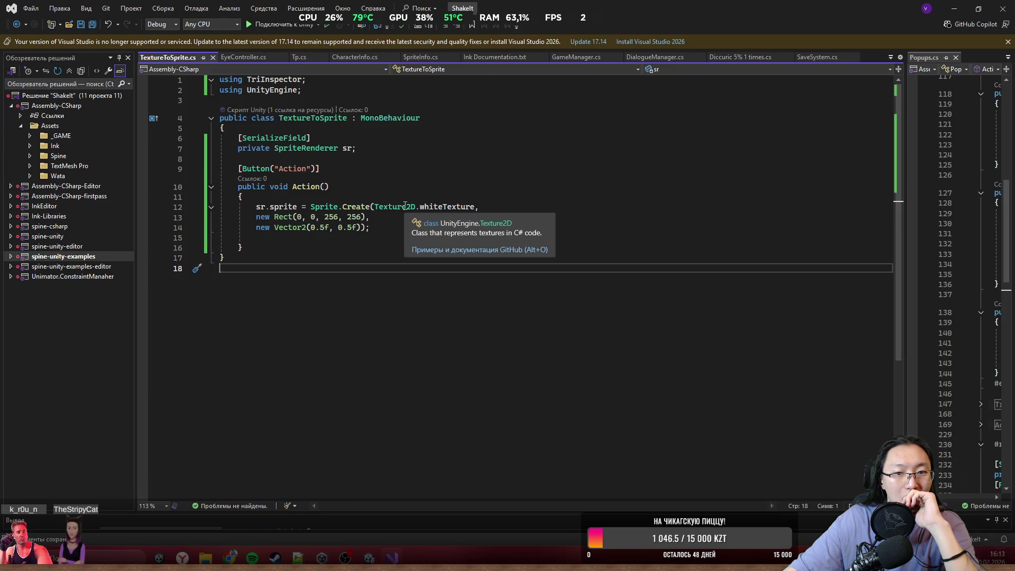
# - Change the sprite rect from new Rect(0, 0, 256, 256) to new Rect(0, 0, 4, 4) and save
pyautogui.hotkey('alt', 'Tab')
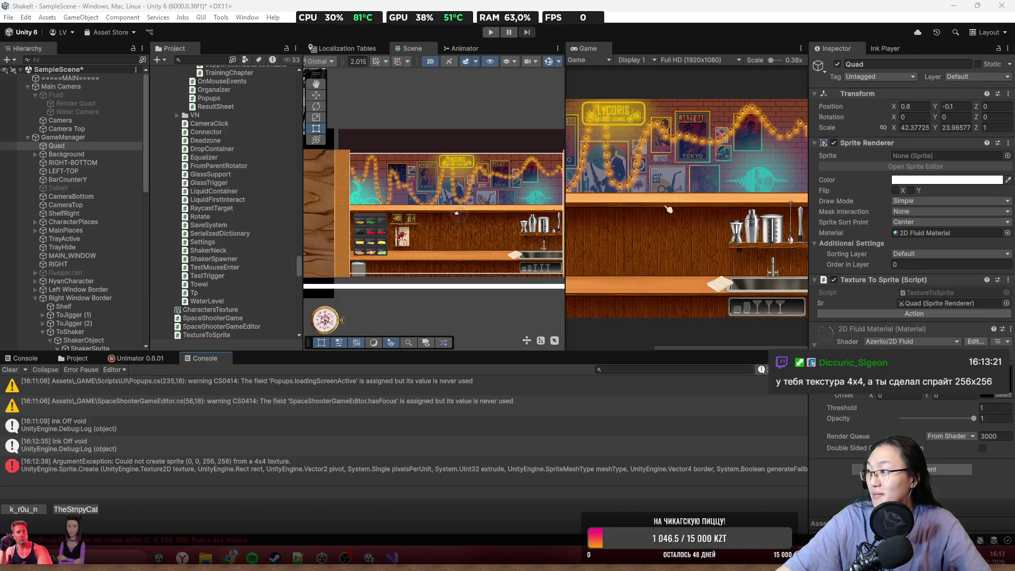
pyautogui.click(392, 558)
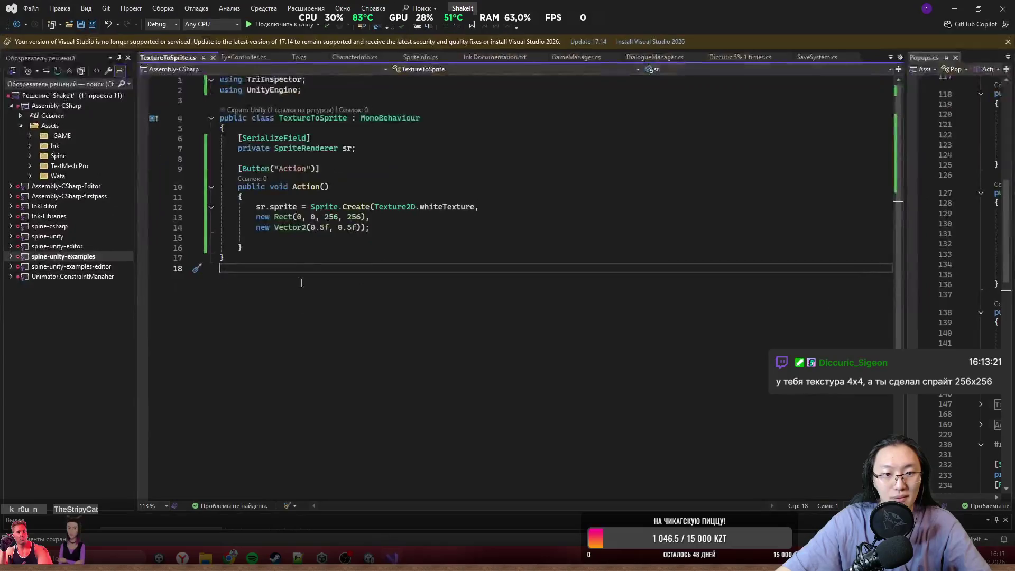
pyautogui.doubleClick(331, 217)
pyautogui.write('4')
pyautogui.doubleClick(345, 217)
pyautogui.write('4')
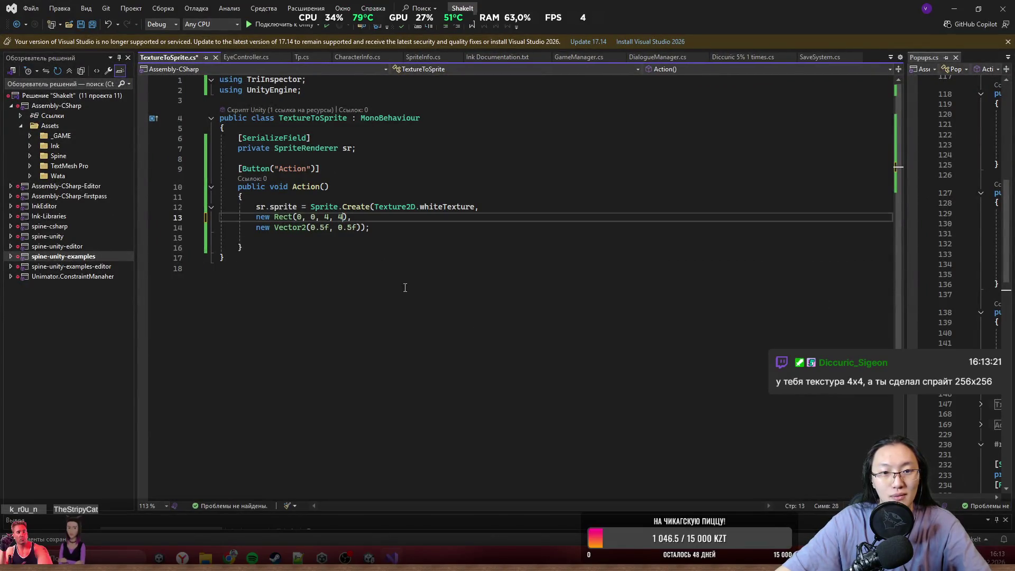
pyautogui.hotkey('ctrl', 's')
pyautogui.hotkey('alt', 'Tab')
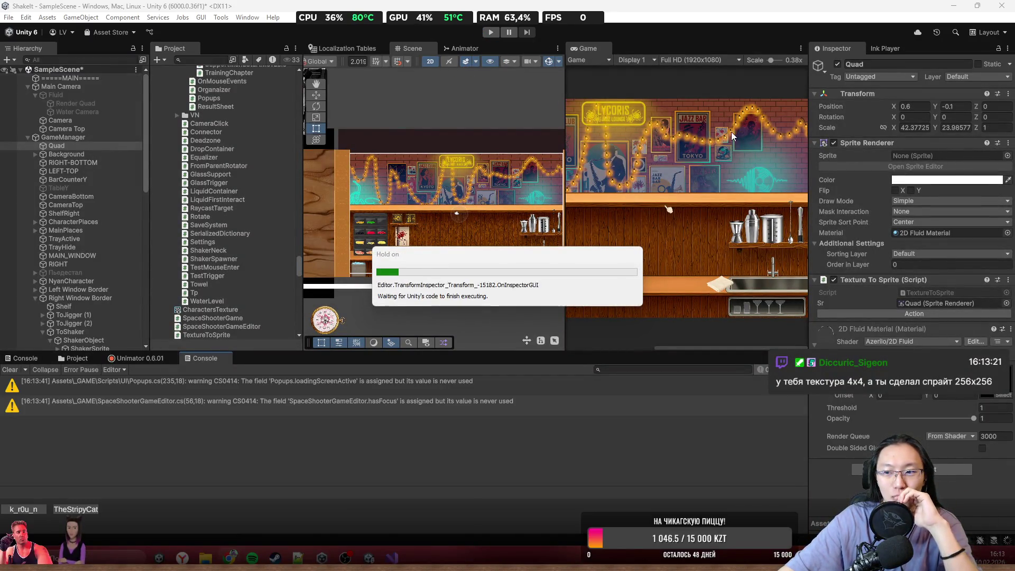
# - Run Action to show the white rectangle, adjust opacity, and inspect the CharactersTexture render texture
pyautogui.click(893, 315)
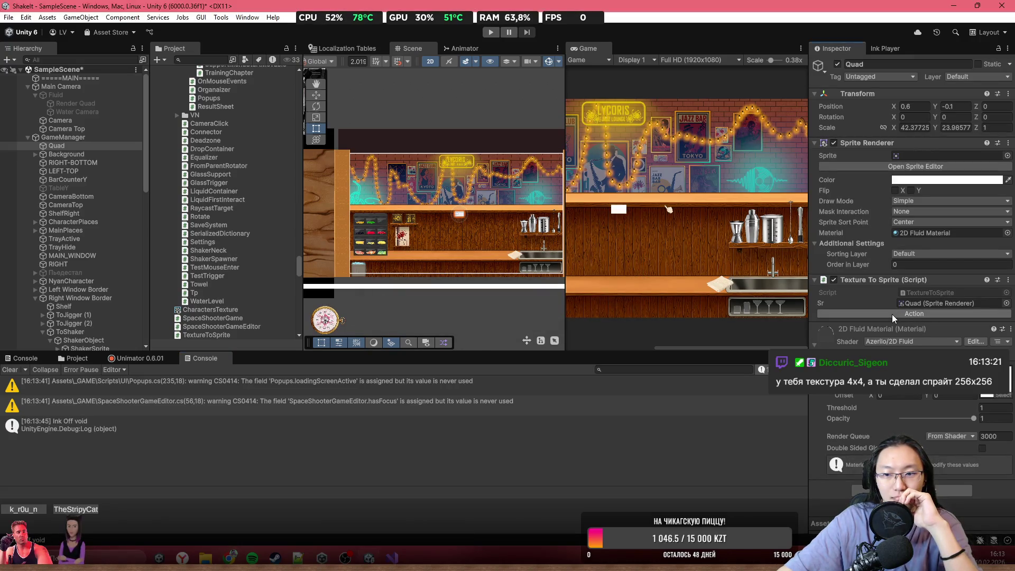
pyautogui.scroll(5, 483, 220)
pyautogui.press('f')
pyautogui.press('t')
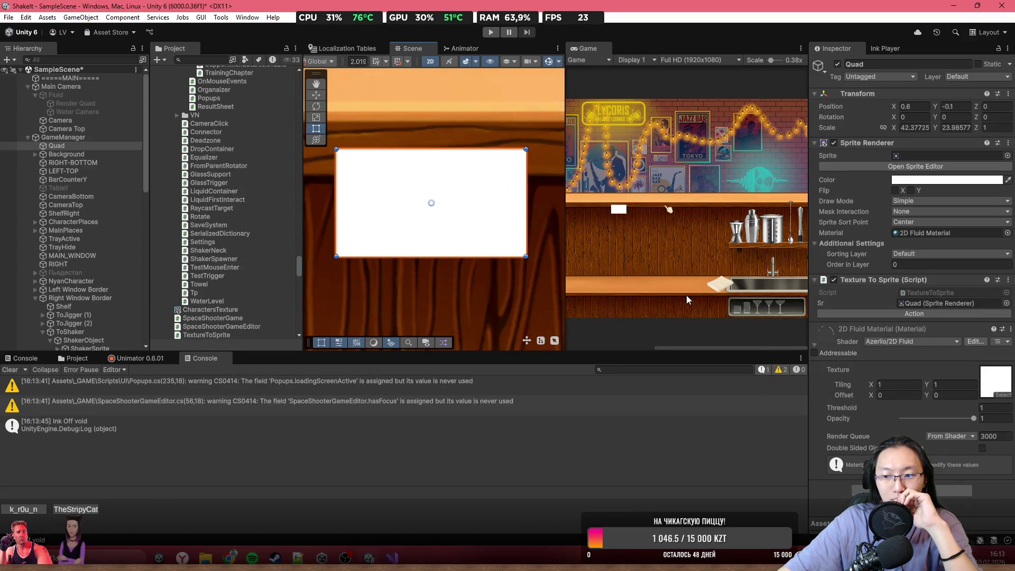
pyautogui.moveTo(928, 419)
pyautogui.mouseDown()
pyautogui.moveTo(903, 427)
pyautogui.moveTo(963, 435)
pyautogui.moveTo(990, 416)
pyautogui.mouseUp()
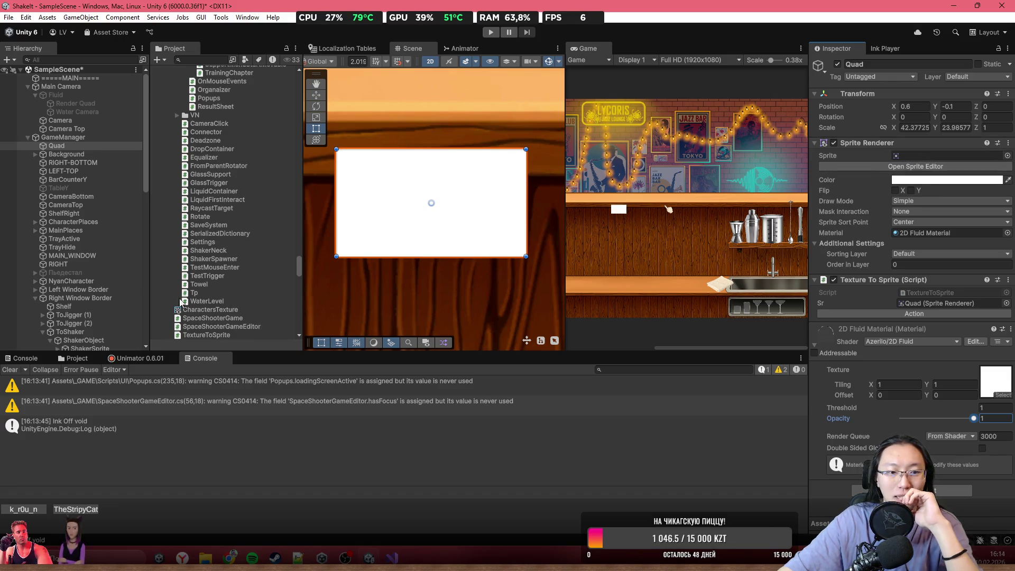
pyautogui.click(78, 359)
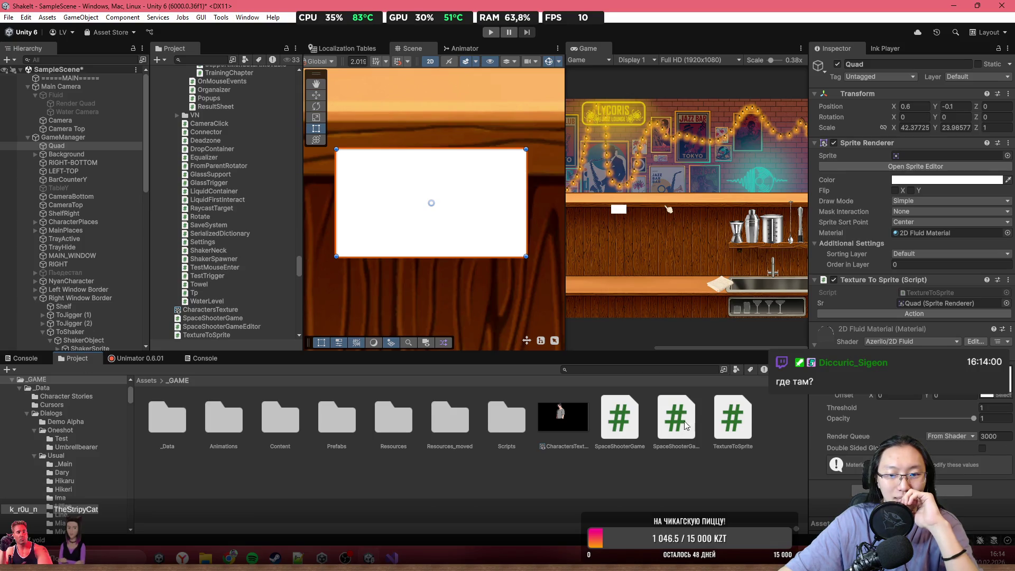
pyautogui.click(561, 424)
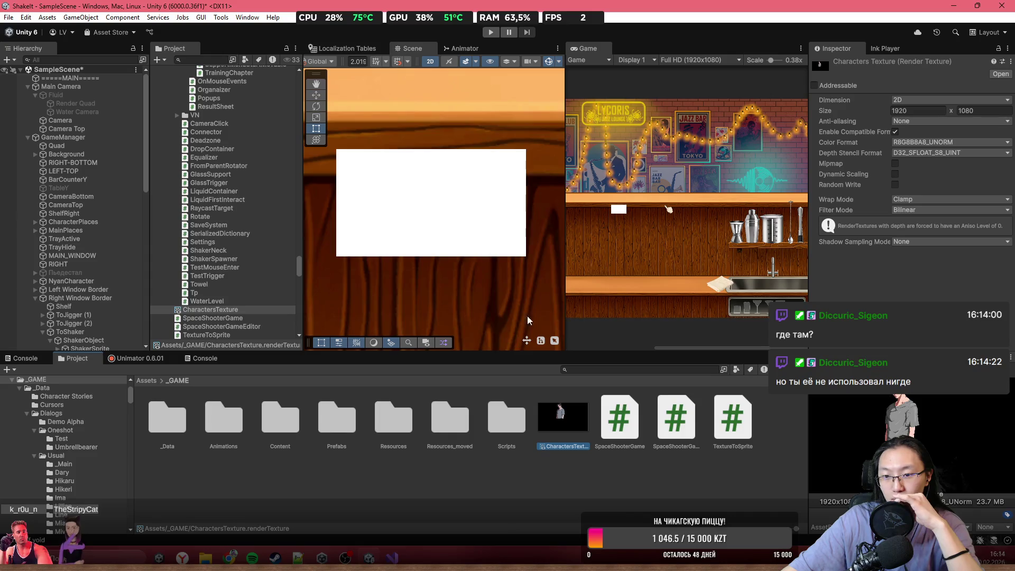
pyautogui.scroll(-3, 408, 277)
pyautogui.scroll(-2, 408, 277)
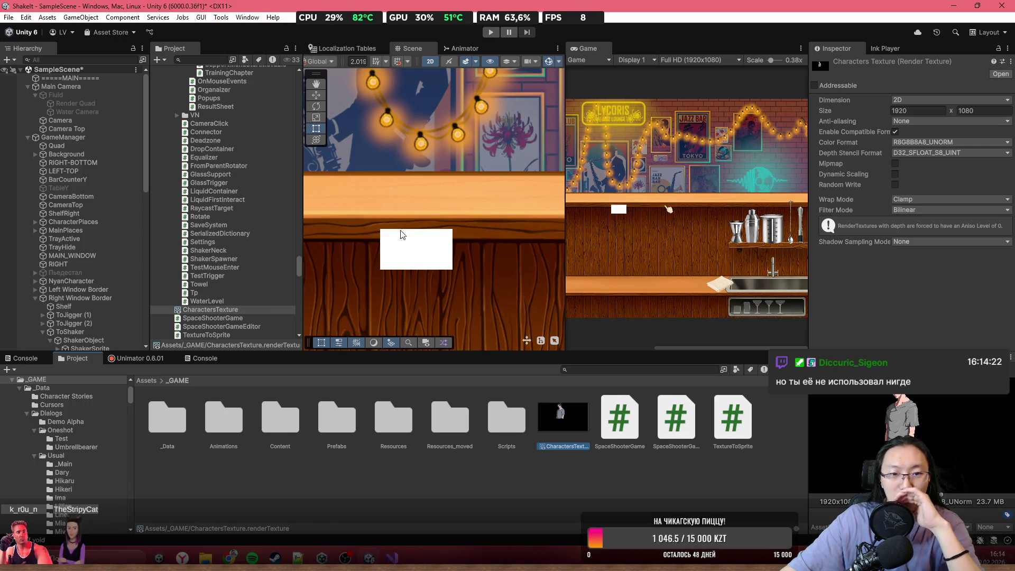
pyautogui.click(423, 252)
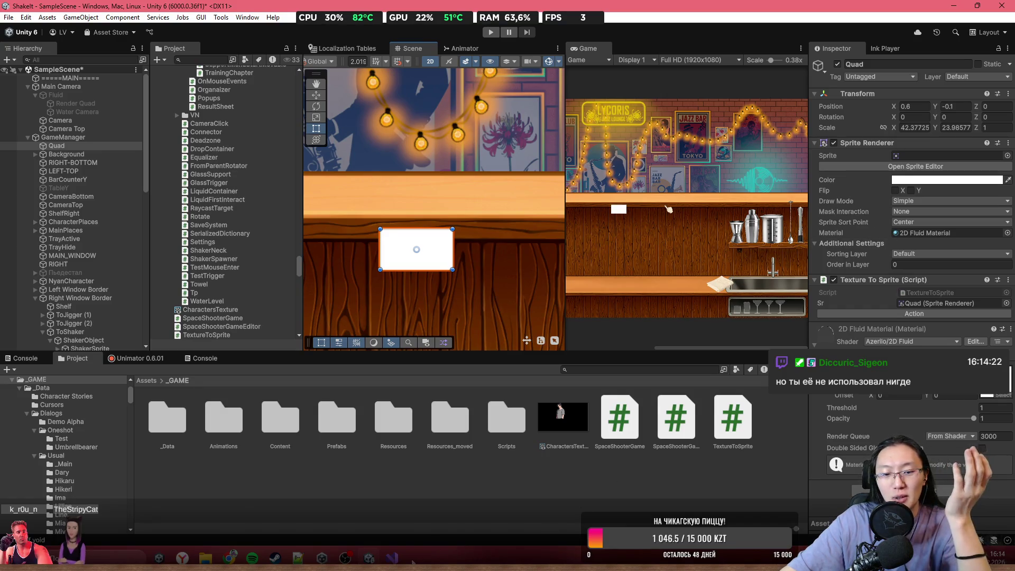
pyautogui.click(391, 557)
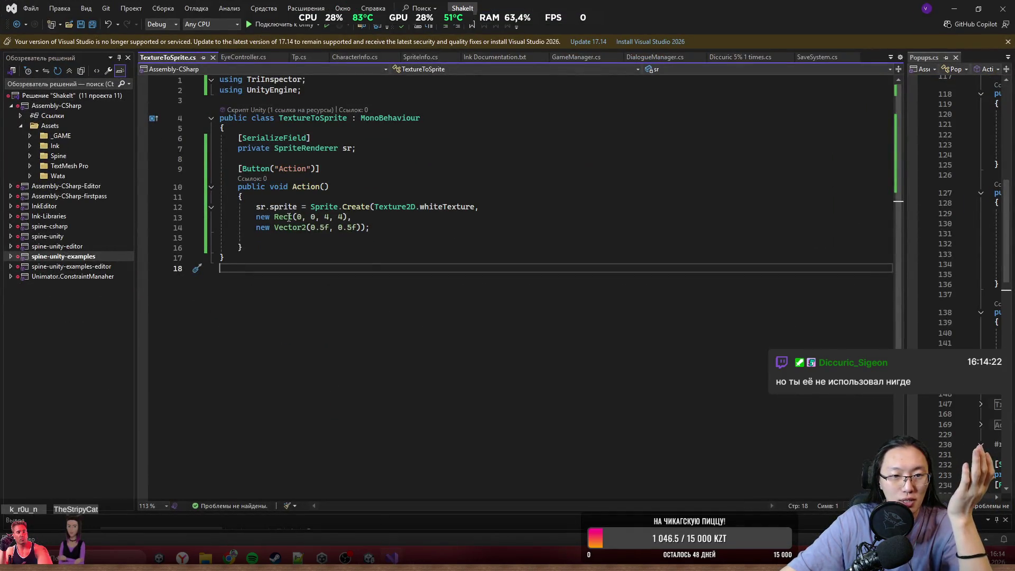
pyautogui.moveTo(285, 217)
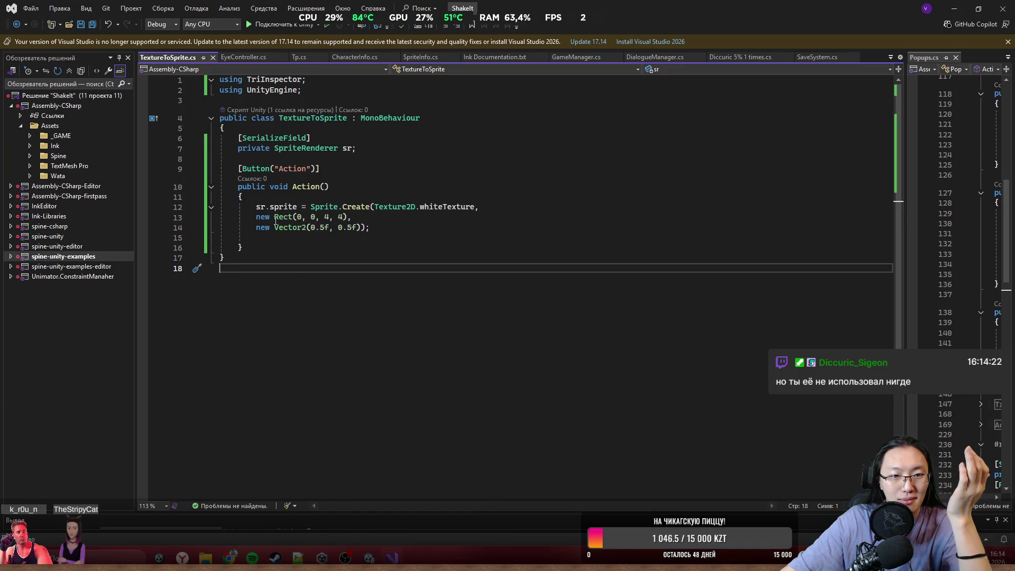
pyautogui.moveTo(452, 204)
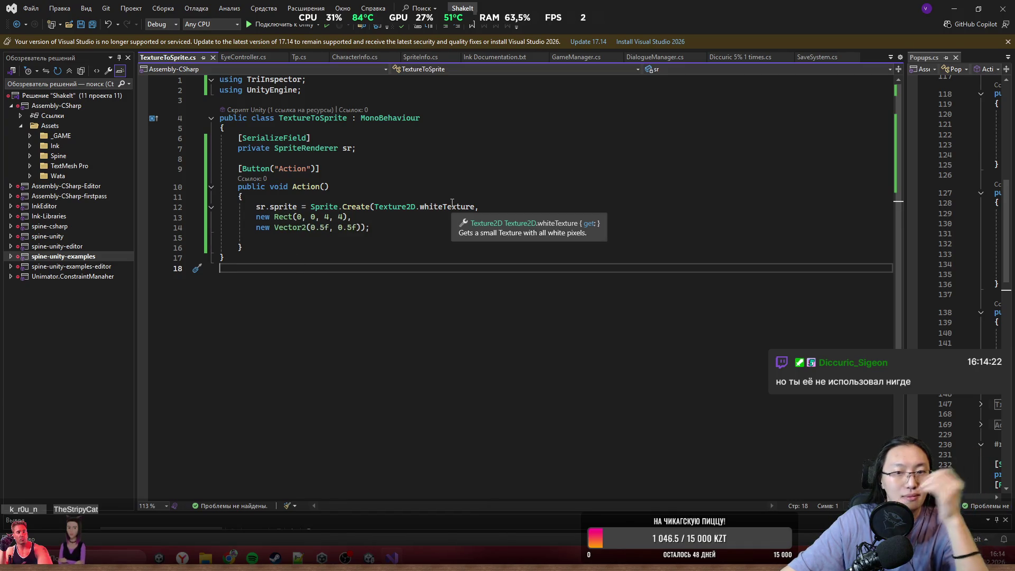
pyautogui.hotkey('alt', 'Tab')
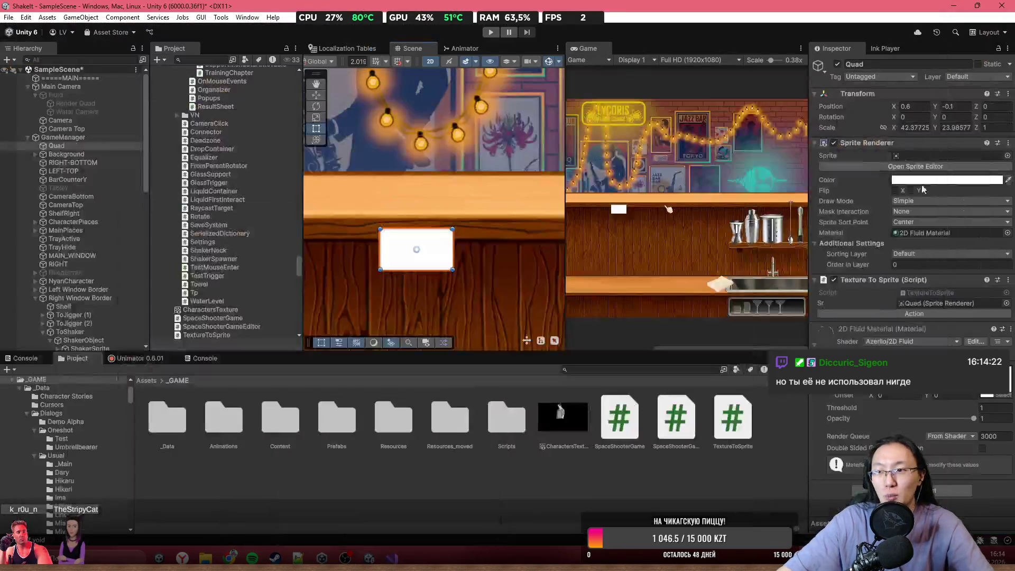
pyautogui.click(1008, 155)
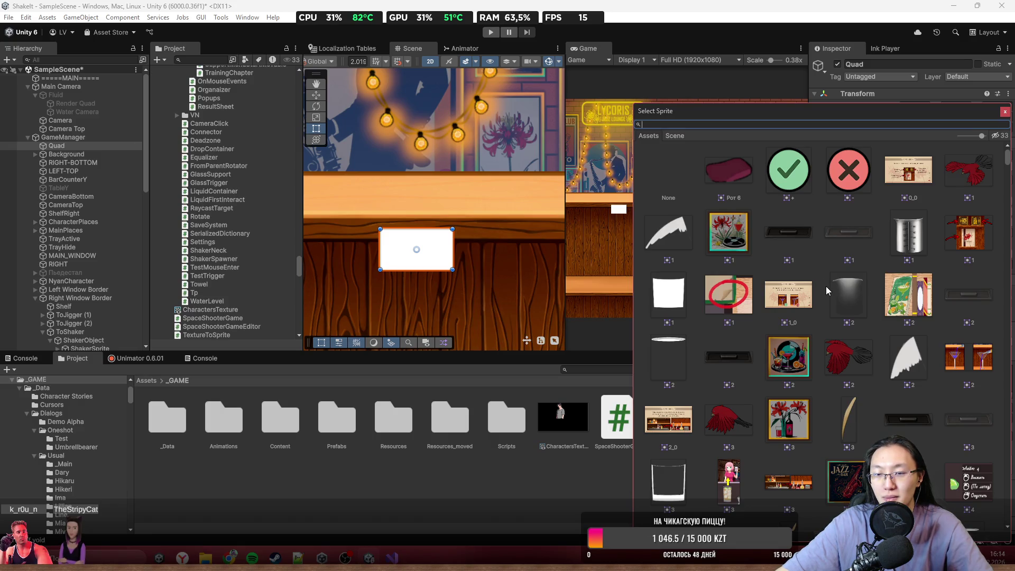
pyautogui.write('box')
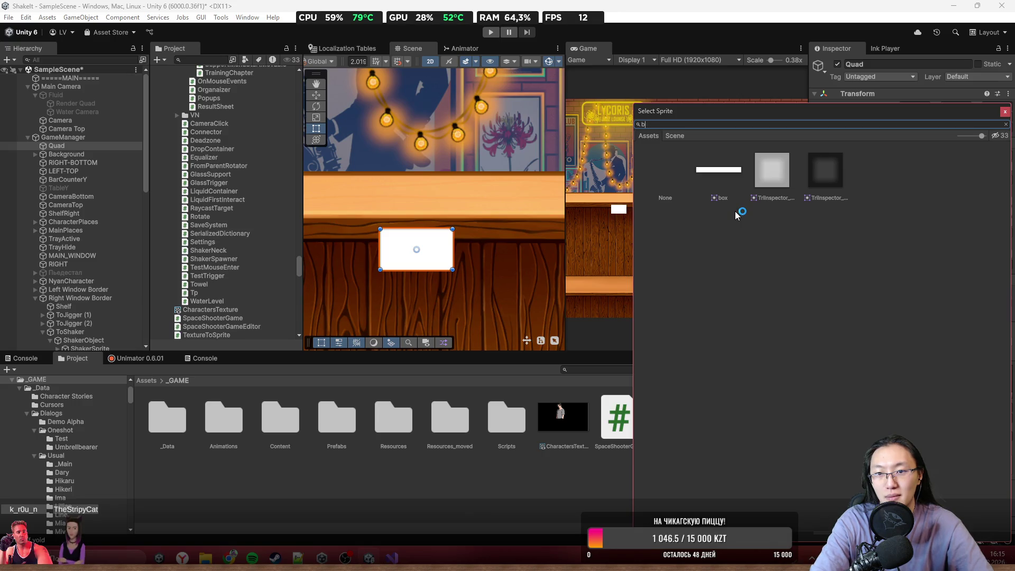
pyautogui.press('BackSpace')
pyautogui.write('squa')
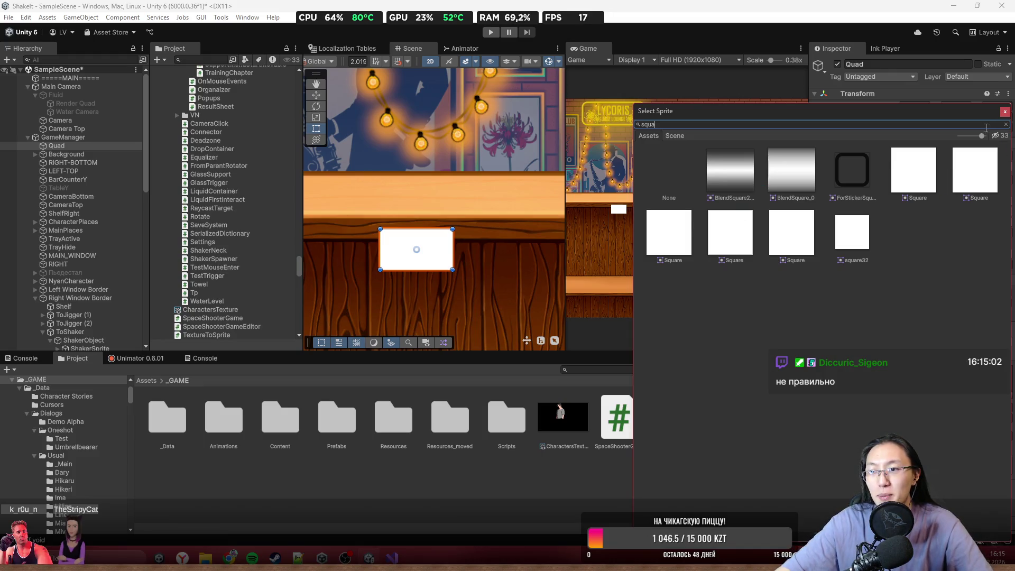
pyautogui.press('Escape')
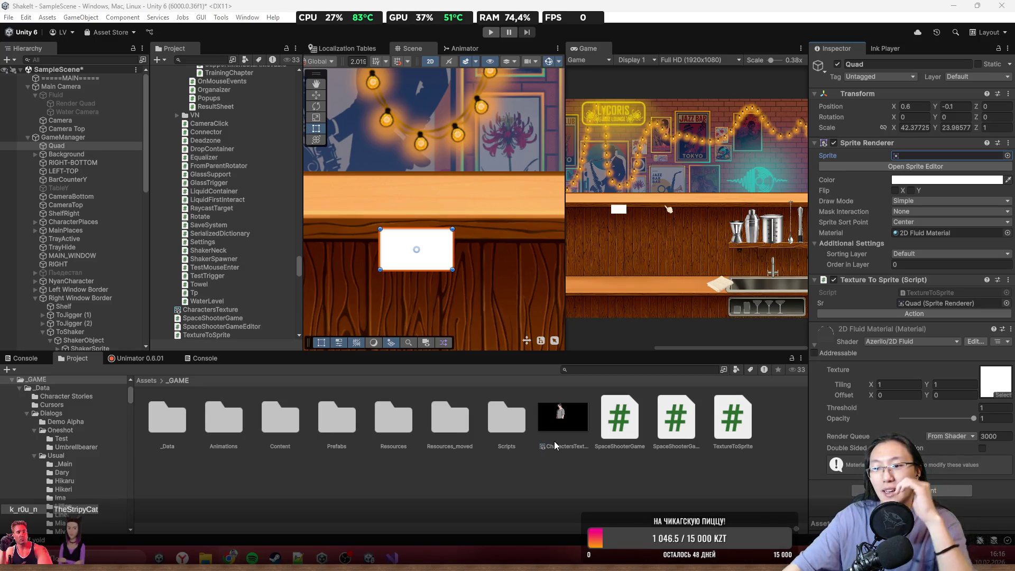
# - Move the Quad up onto the wall and reset its X and Y scale to 1
pyautogui.scroll(-5, 447, 270)
pyautogui.moveTo(432, 265)
pyautogui.mouseDown()
pyautogui.moveTo(358, 145)
pyautogui.moveTo(476, 272)
pyautogui.moveTo(437, 238)
pyautogui.moveTo(491, 278)
pyautogui.mouseUp()
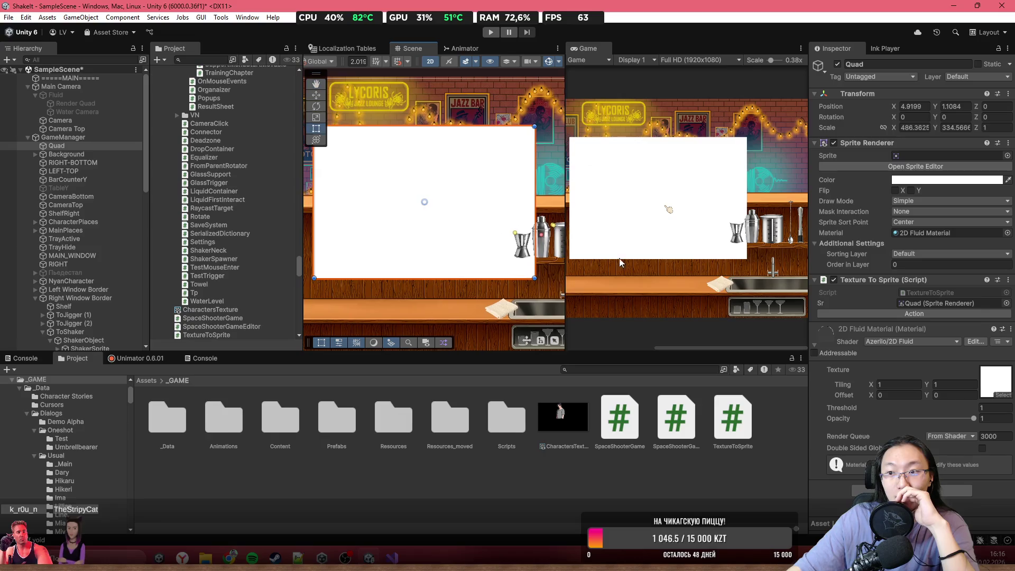
pyautogui.doubleClick(910, 127)
pyautogui.write('1')
pyautogui.doubleClick(949, 128)
pyautogui.write('1')
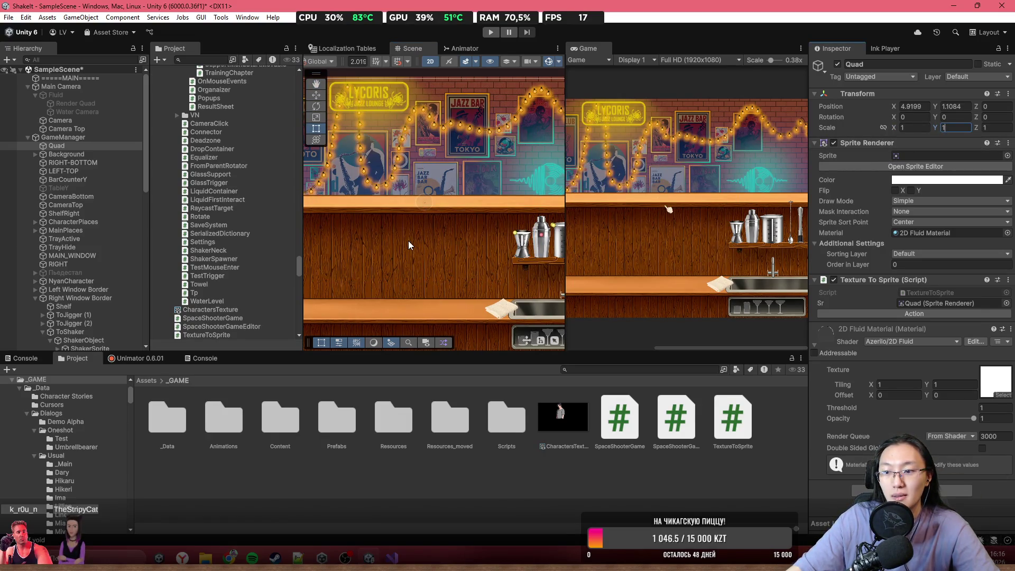
# - Drag the Rect handles to enlarge the Quad into a large white square, about 169.8 × 156.6
pyautogui.scroll(10, 408, 240)
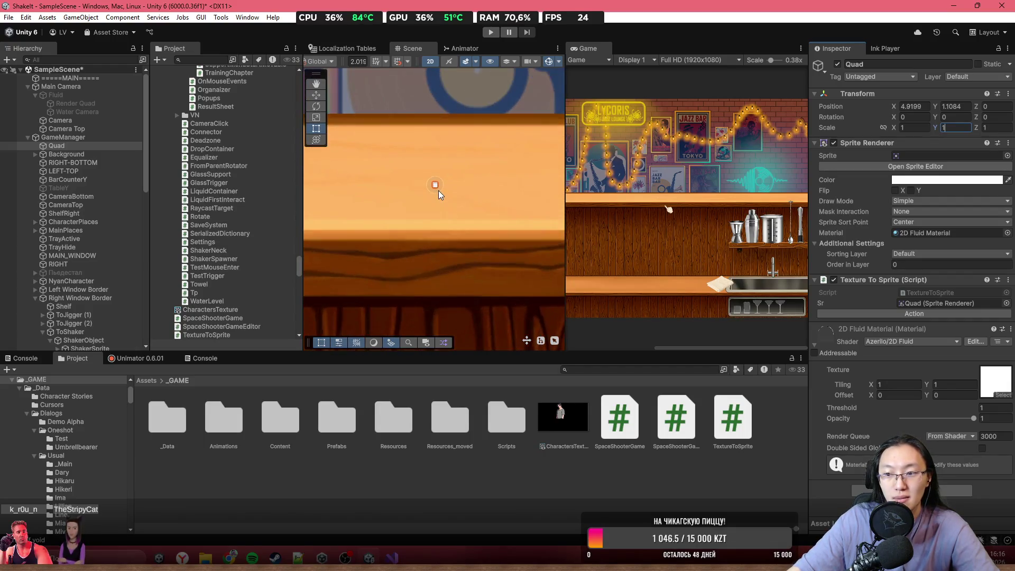
pyautogui.scroll(1, 438, 191)
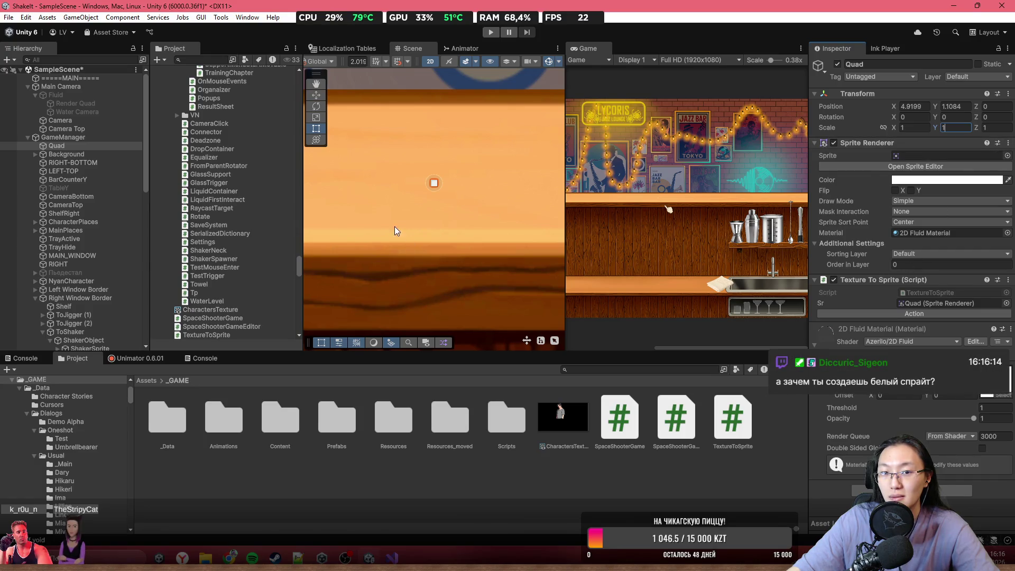
pyautogui.scroll(-5, 394, 226)
pyautogui.scroll(8, 412, 190)
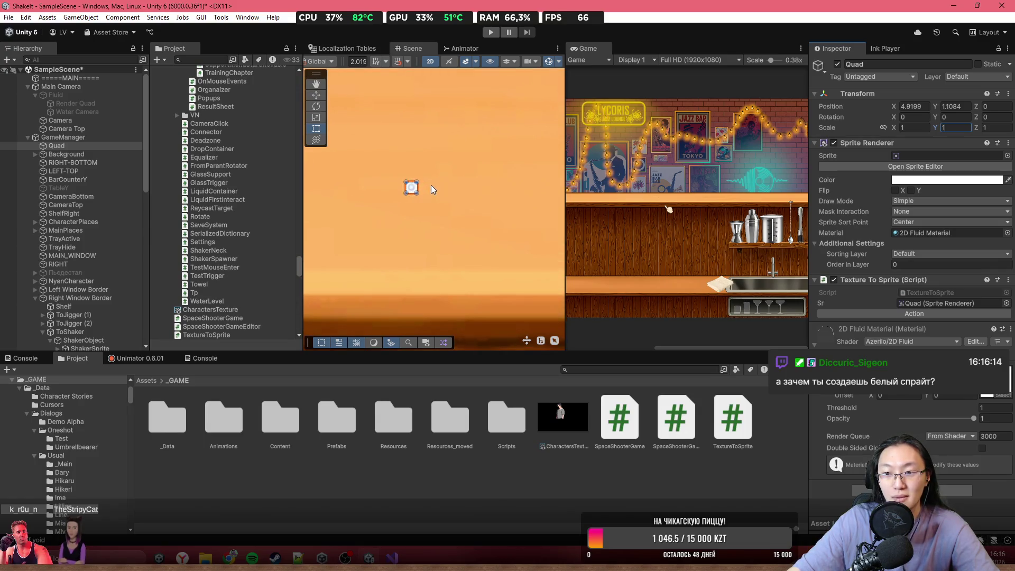
pyautogui.moveTo(417, 195); pyautogui.dragTo(469, 255)
pyautogui.scroll(-8, 360, 175)
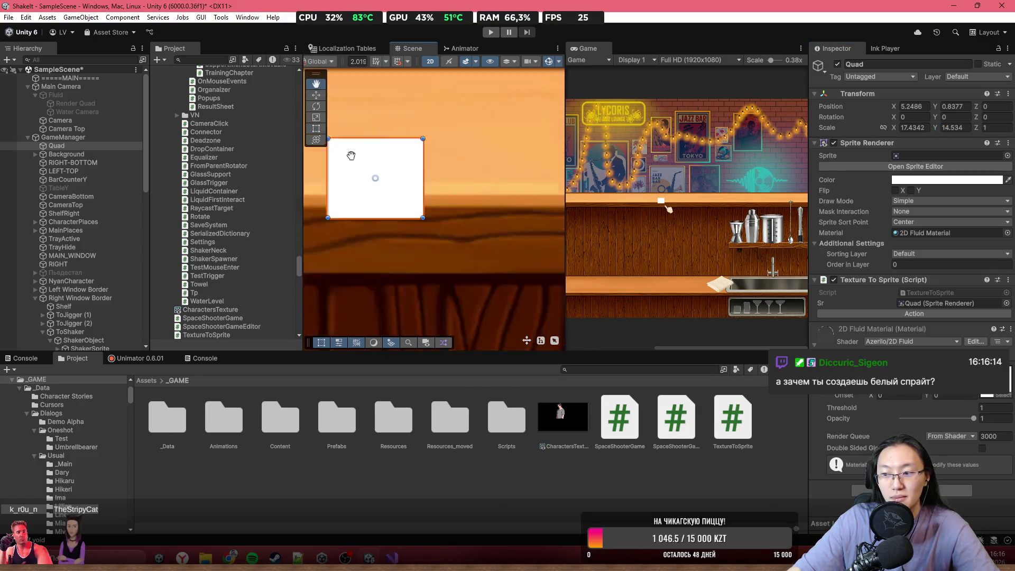
pyautogui.scroll(-5, 413, 188)
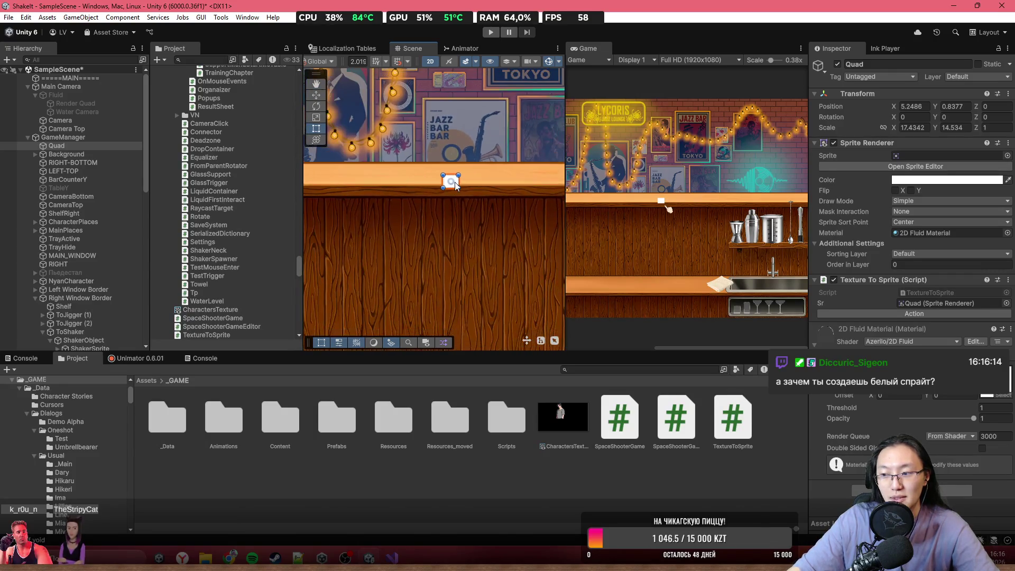
pyautogui.moveTo(452, 195)
pyautogui.mouseDown()
pyautogui.moveTo(589, 310)
pyautogui.moveTo(523, 268)
pyautogui.moveTo(537, 253)
pyautogui.mouseUp()
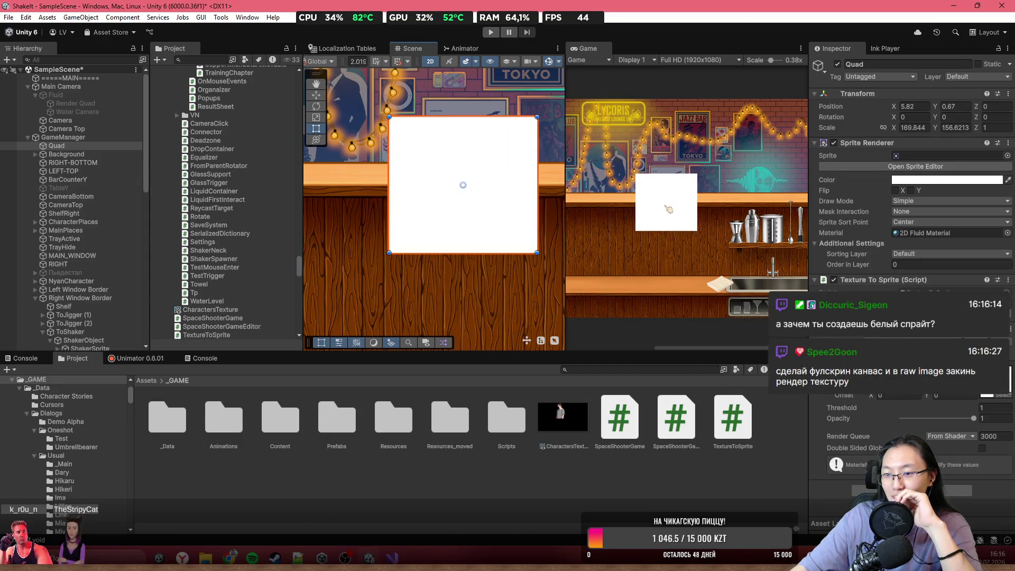
pyautogui.click(930, 359)
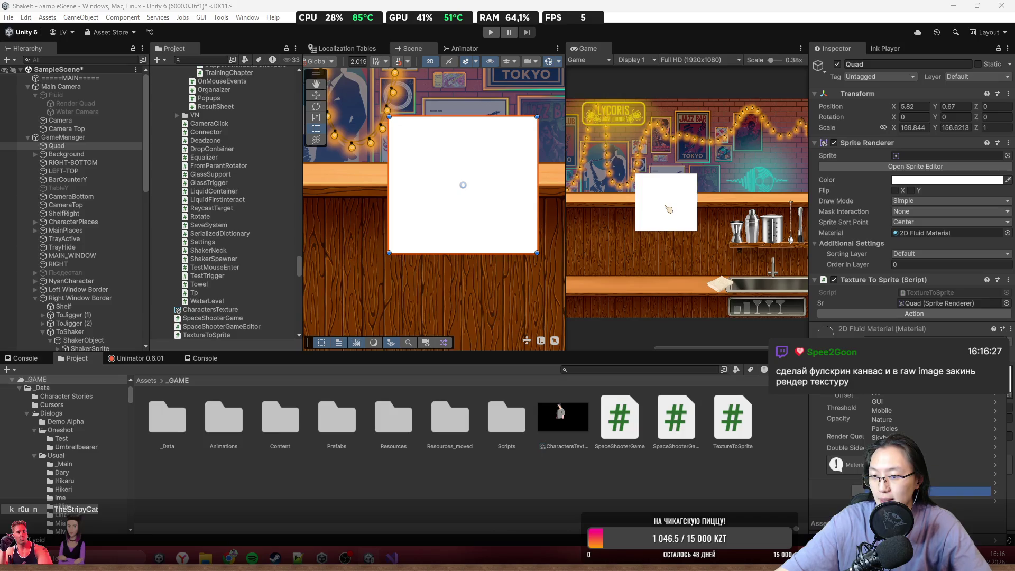
# - Apply the Sprites/Default shader to the Quad's material and change its tint from red to white
pyautogui.write('sprite')
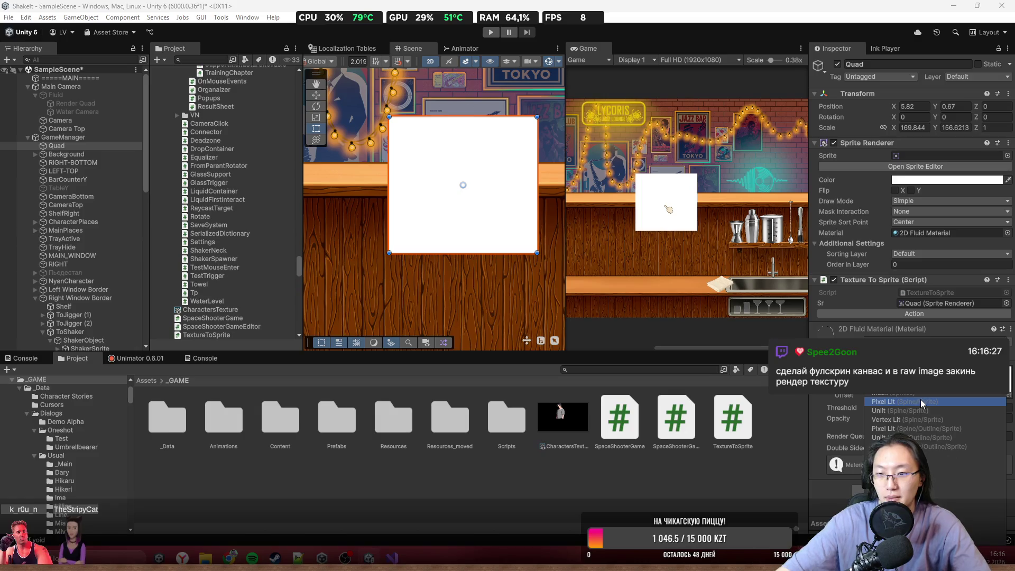
pyautogui.click(920, 401)
pyautogui.scroll(-5, 495, 164)
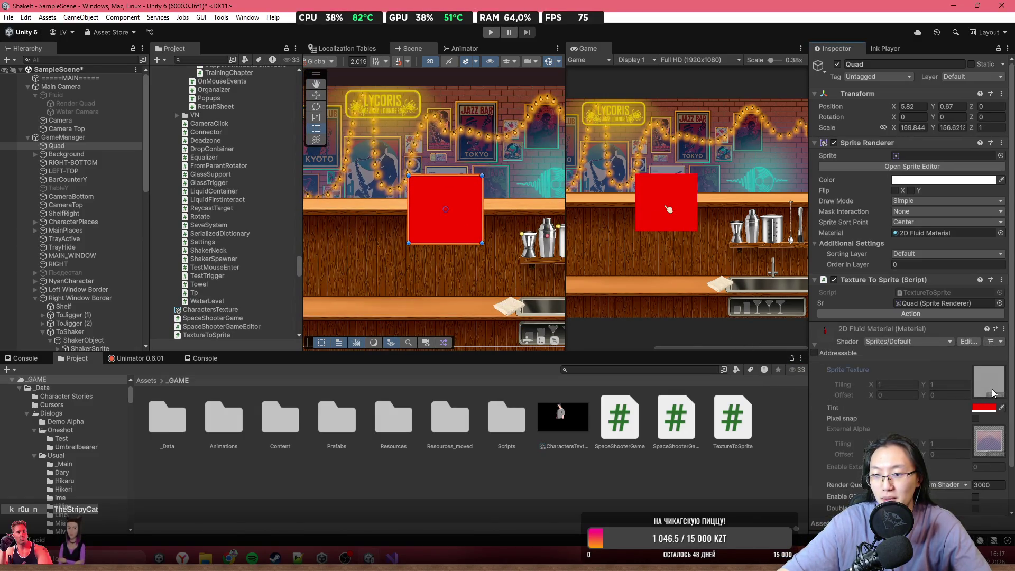
pyautogui.scroll(-2, 989, 409)
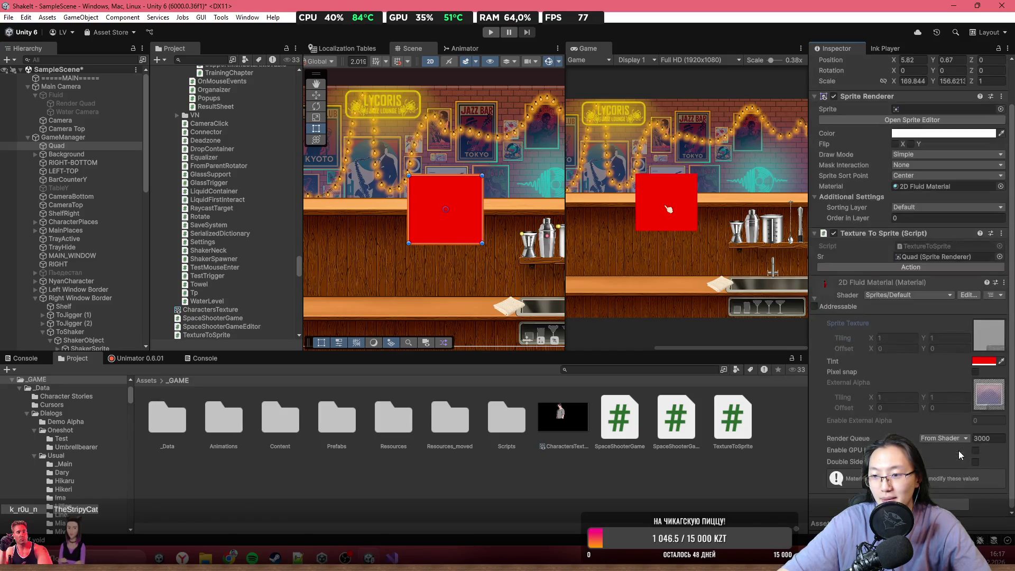
pyautogui.doubleClick(984, 410)
pyautogui.hotkey('ctrl', 'z')
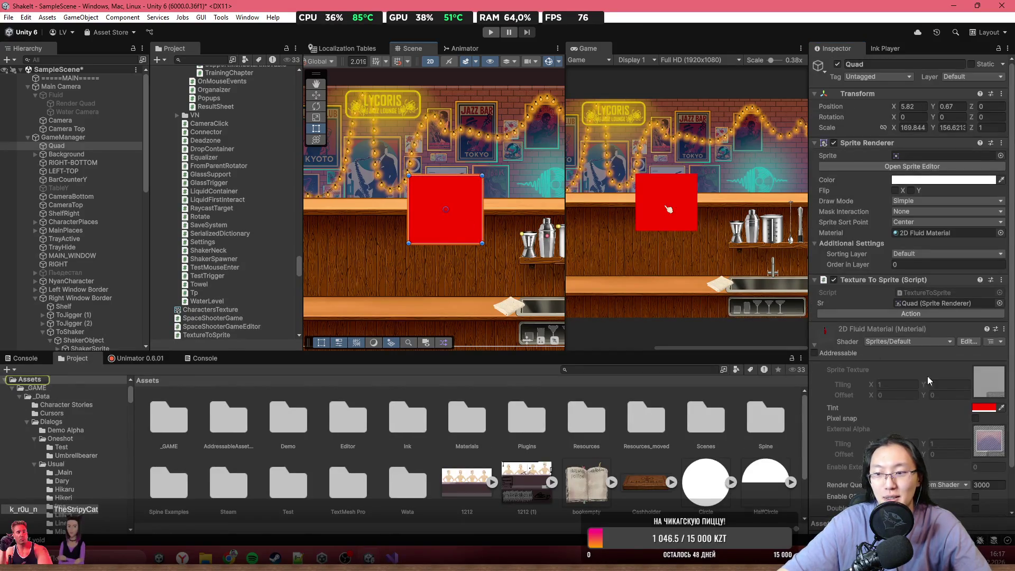
pyautogui.click(985, 408)
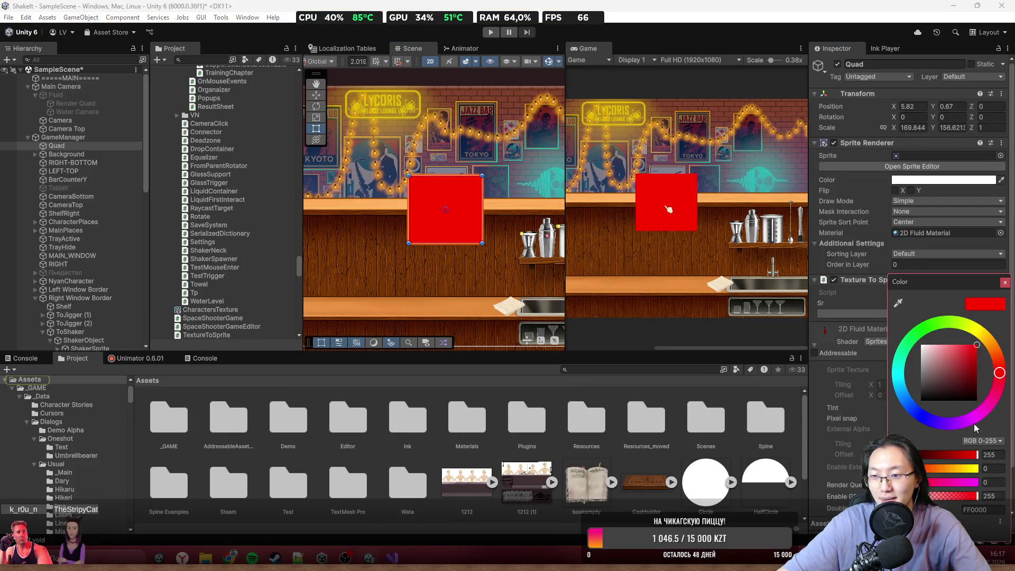
pyautogui.click(923, 347)
pyautogui.click(1006, 282)
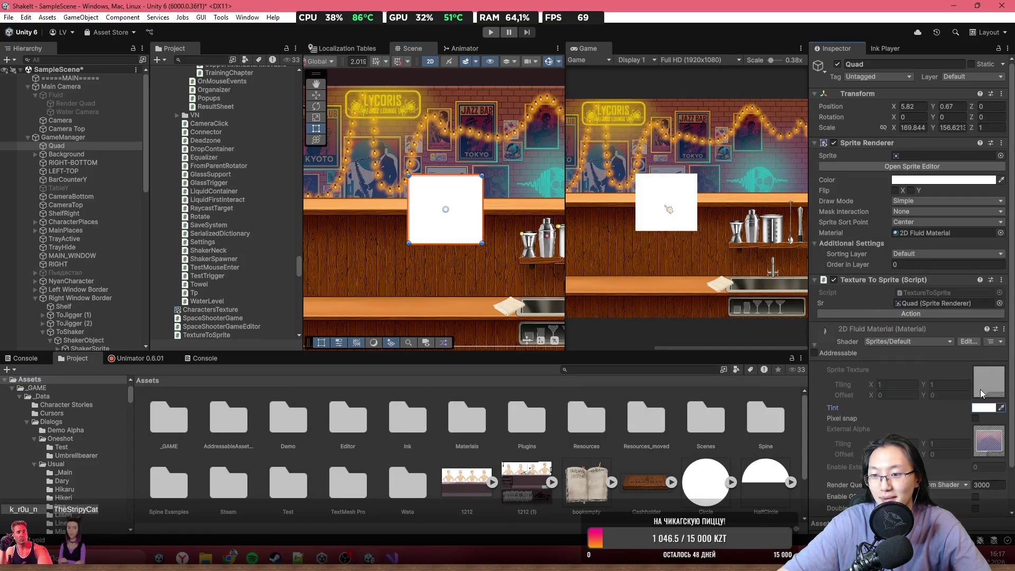
# - Move the Quad up and to the left to about 3.45, 3.21 with the Rect tool
pyautogui.scroll(-2, 970, 447)
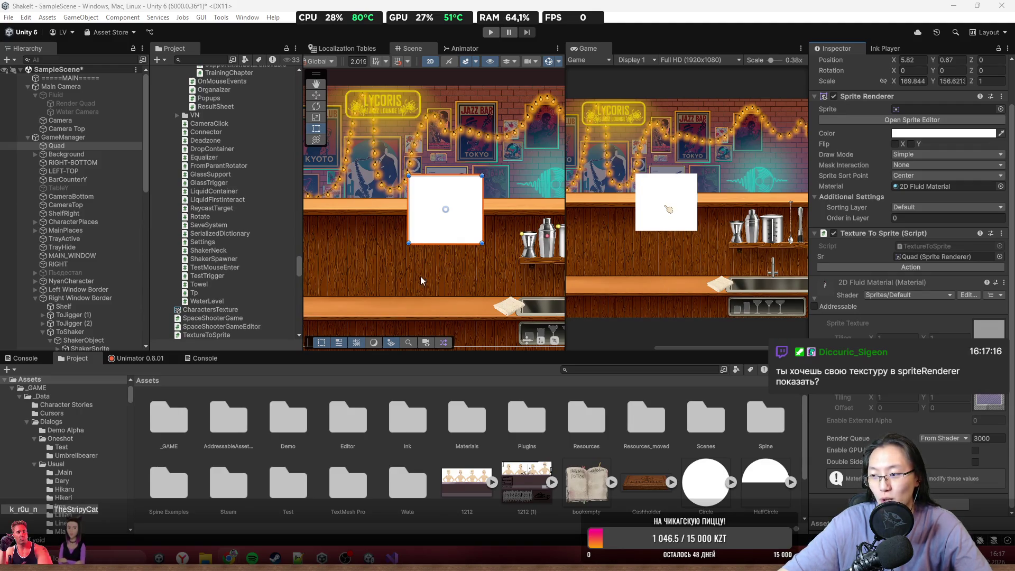
pyautogui.scroll(2, 418, 274)
pyautogui.moveTo(398, 237); pyautogui.dragTo(403, 208)
pyautogui.press('t')
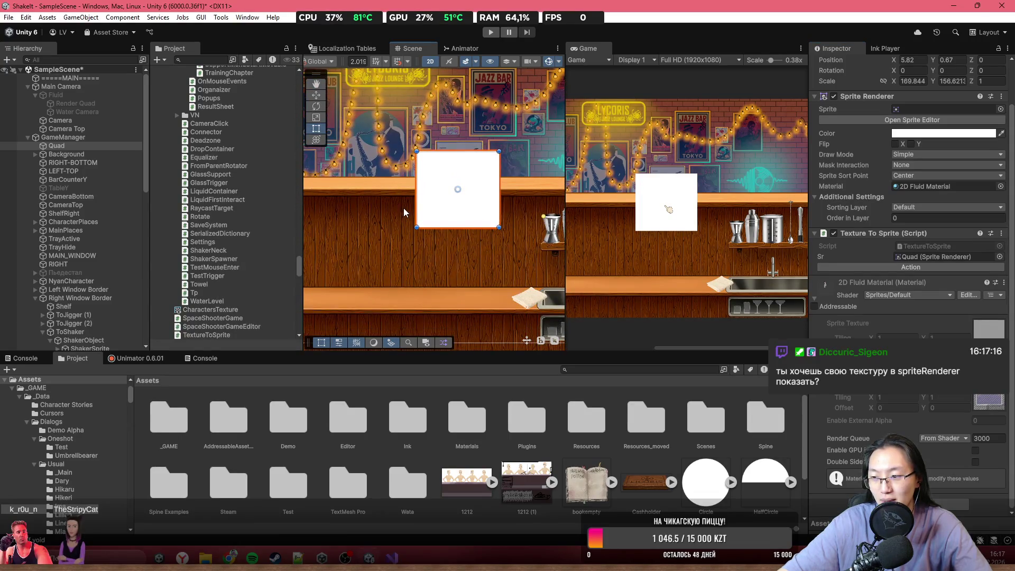
pyautogui.scroll(1, 403, 207)
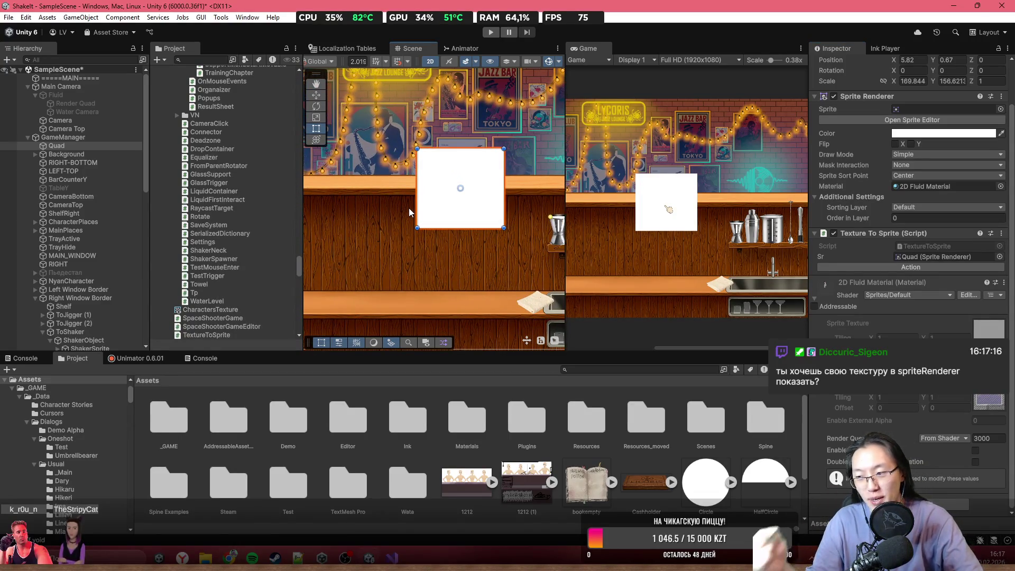
pyautogui.moveTo(437, 220); pyautogui.dragTo(406, 188)
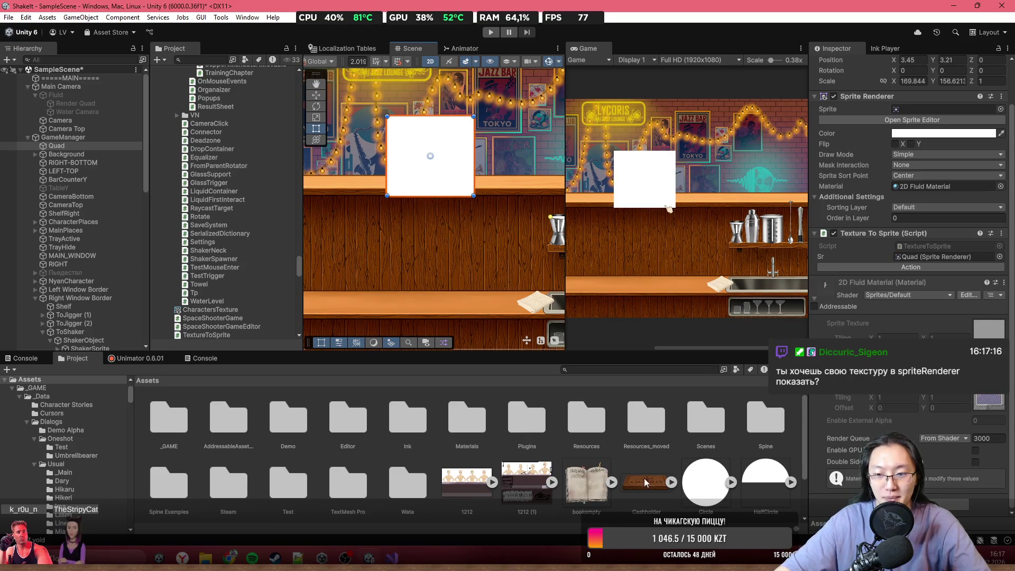
pyautogui.click(391, 558)
pyautogui.click(260, 238)
# - Delete the Sprite.Create statement on lines 12–14 of Action, leaving a ',at' fragment
pyautogui.moveTo(412, 227); pyautogui.dragTo(270, 206)
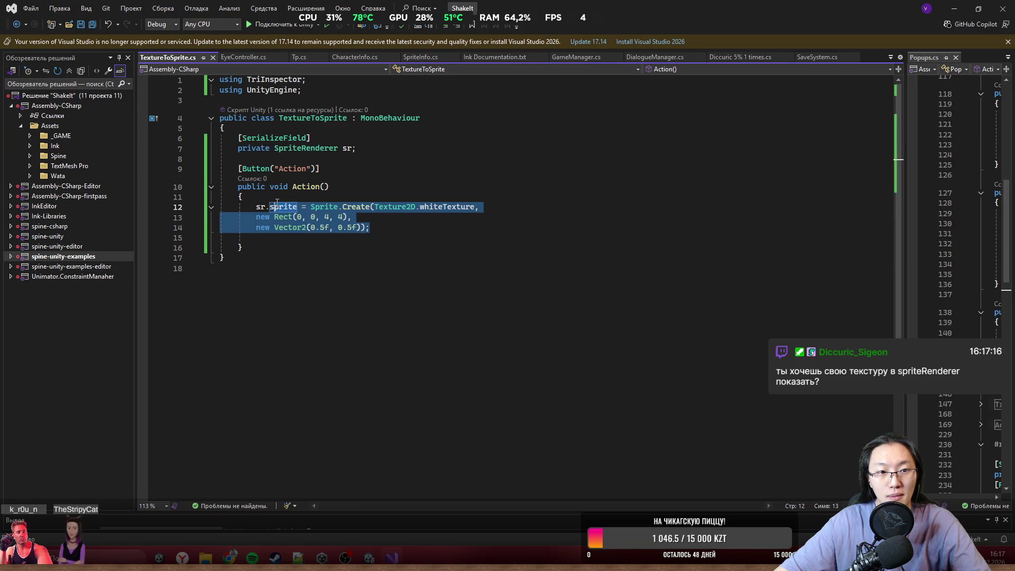
pyautogui.press('BackSpace')
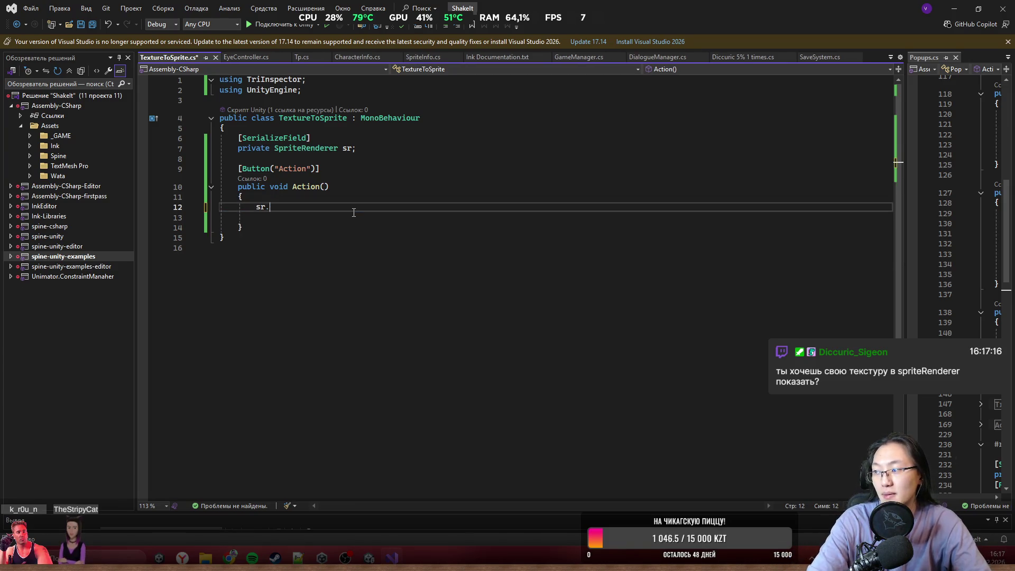
pyautogui.write('main')
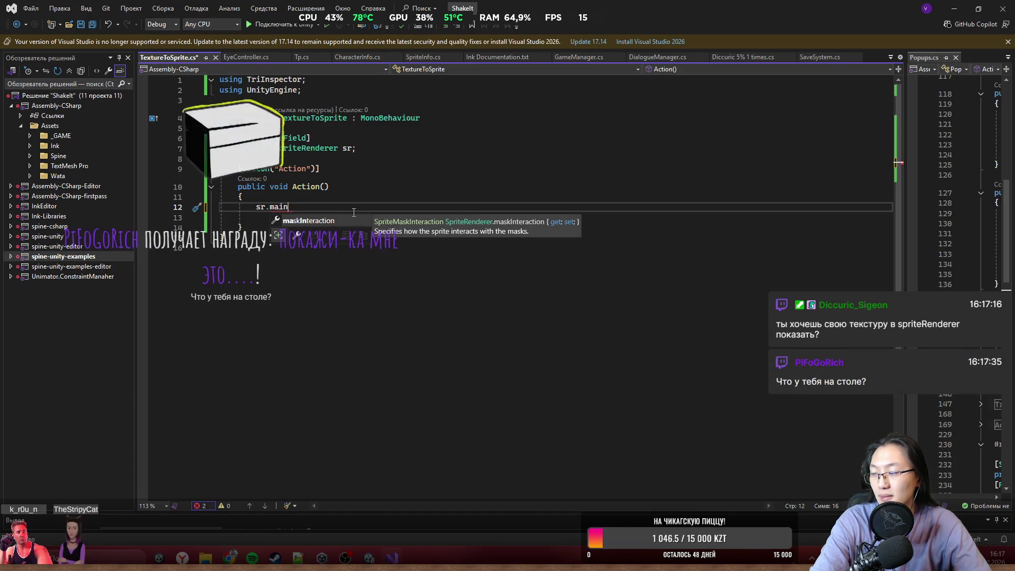
pyautogui.press('BackSpace')
pyautogui.press('BackSpace')
pyautogui.press('BackSpace')
pyautogui.press('BackSpace')
pyautogui.press('BackSpace')
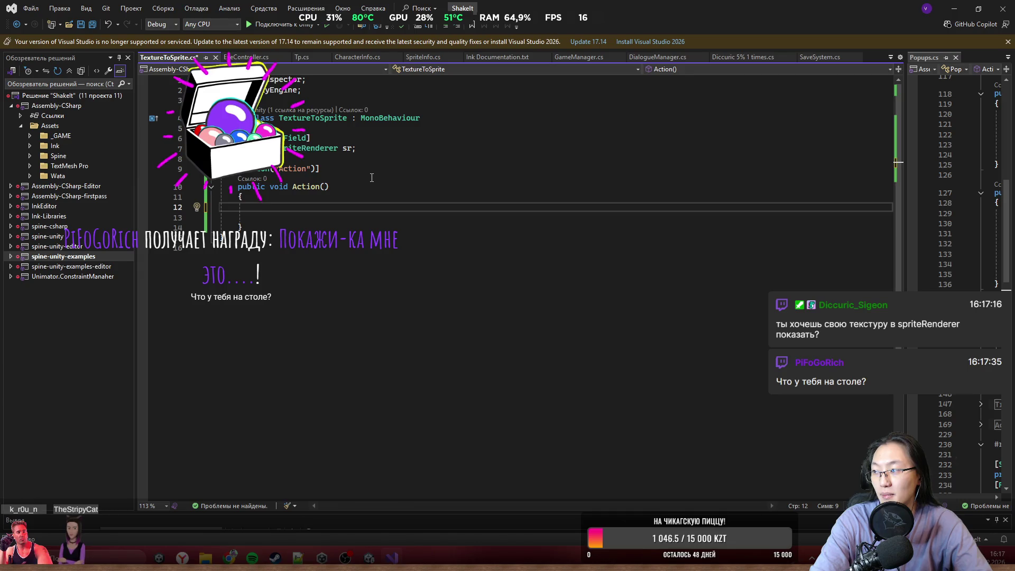
pyautogui.write(',at')
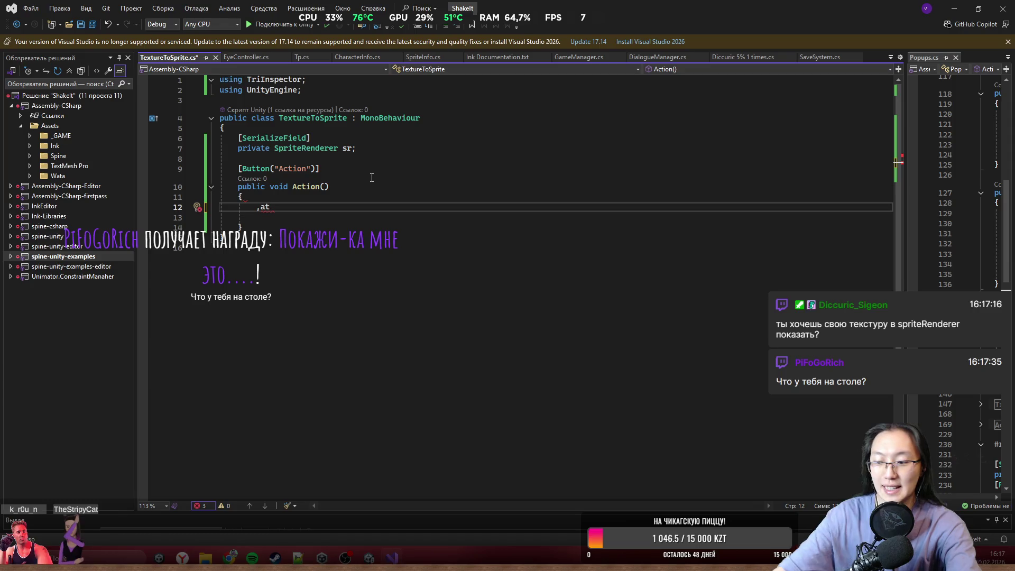
pyautogui.moveTo(345, 558)
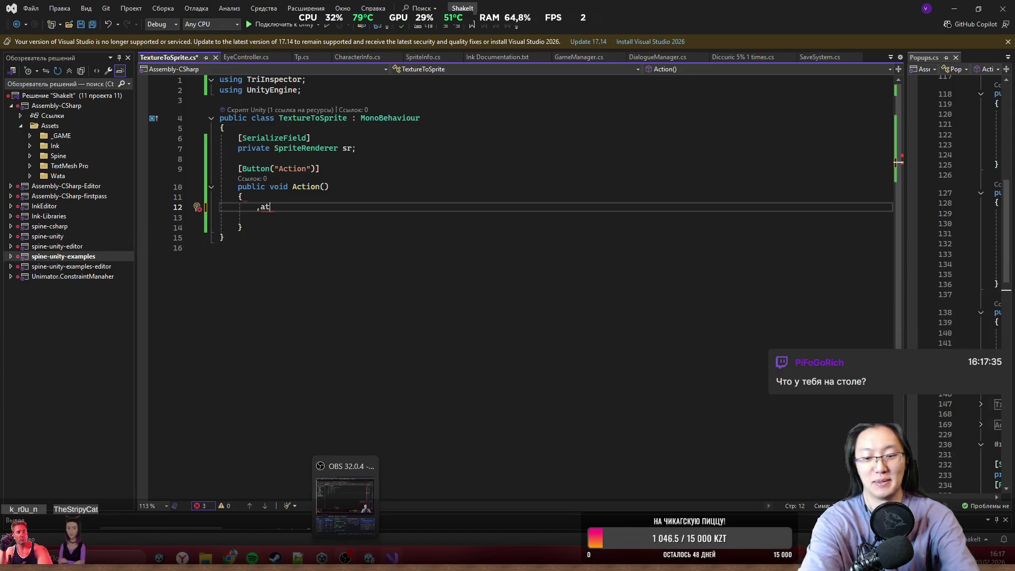
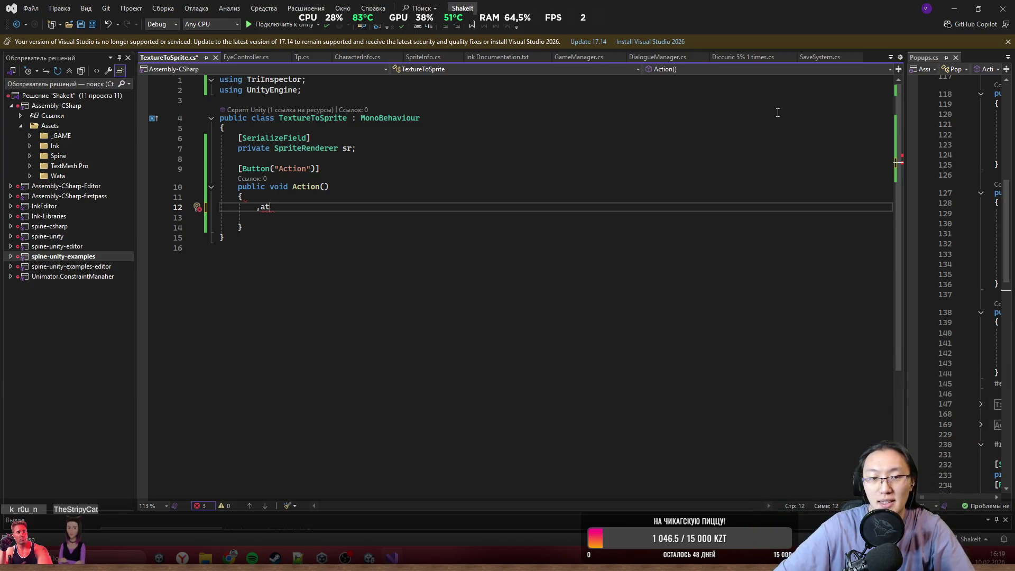
# - Clear the stray text on line 12 and type 'sr.materials.' with IntelliSense completion
pyautogui.press('BackSpace')
pyautogui.press('BackSpace')
pyautogui.moveTo(573, 11)
pyautogui.mouseDown()
pyautogui.moveTo(563, 502)
pyautogui.moveTo(586, 433)
pyautogui.moveTo(467, 312)
pyautogui.moveTo(443, 262)
pyautogui.moveTo(471, 235)
pyautogui.moveTo(465, 135)
pyautogui.moveTo(447, 89)
pyautogui.mouseUp()
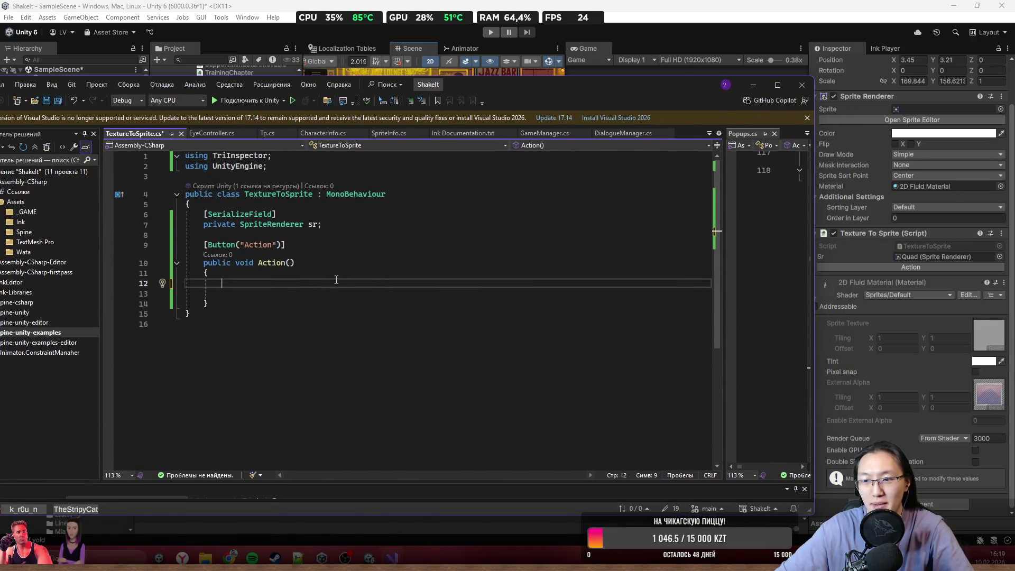
pyautogui.write('sr.Ge')
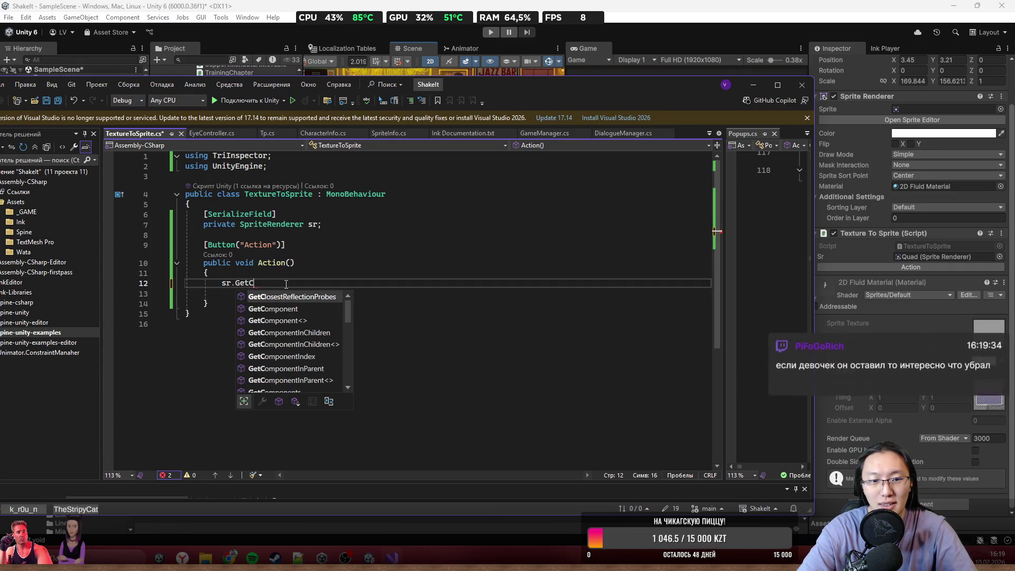
pyautogui.write('tC')
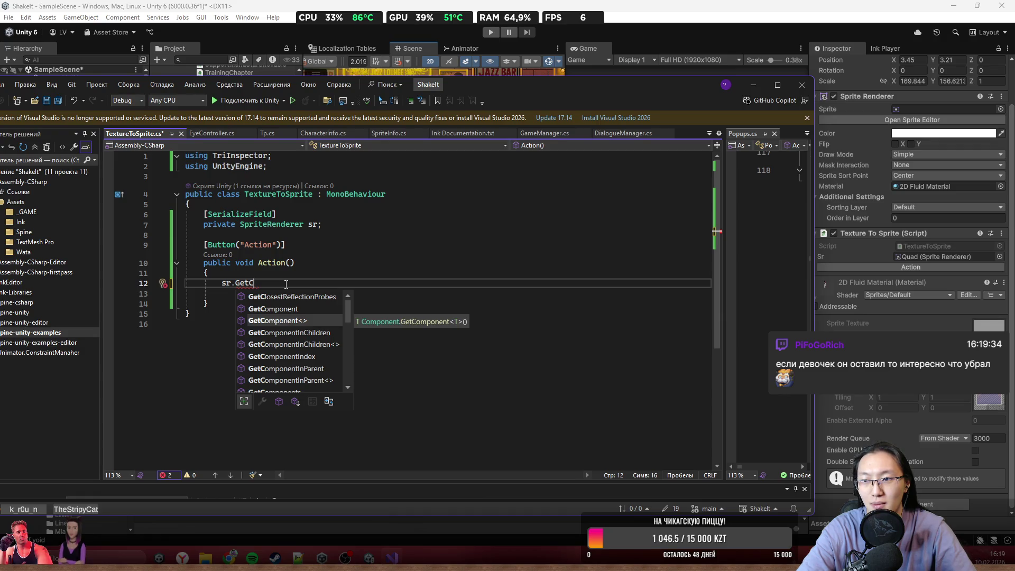
pyautogui.press('BackSpace')
pyautogui.press('BackSpace')
pyautogui.press('BackSpace')
pyautogui.write('ma')
pyautogui.press('BackSpace')
pyautogui.press('BackSpace')
pyautogui.press('BackSpace')
pyautogui.write('ma')
pyautogui.press('Tab')
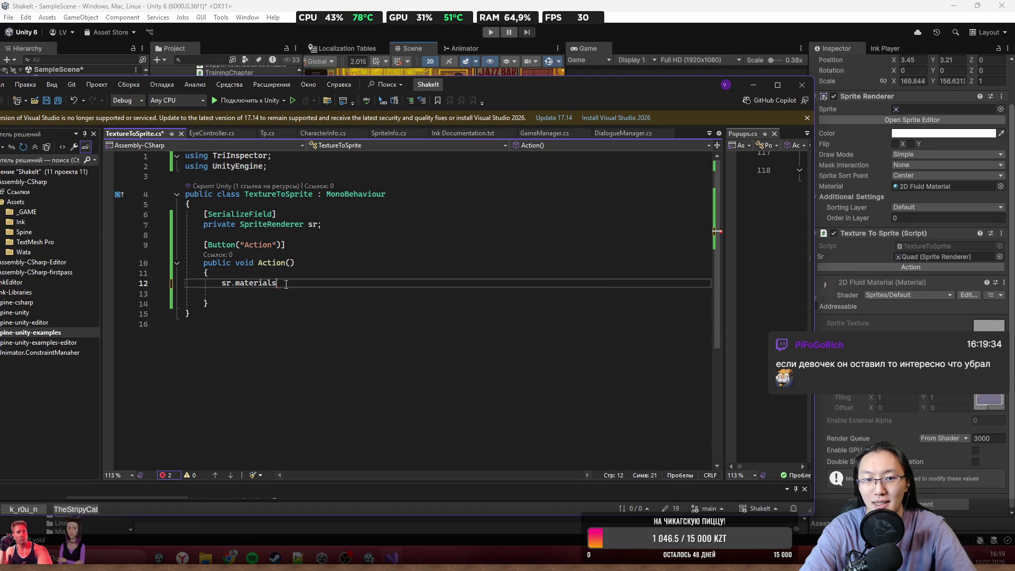
pyautogui.write('.')
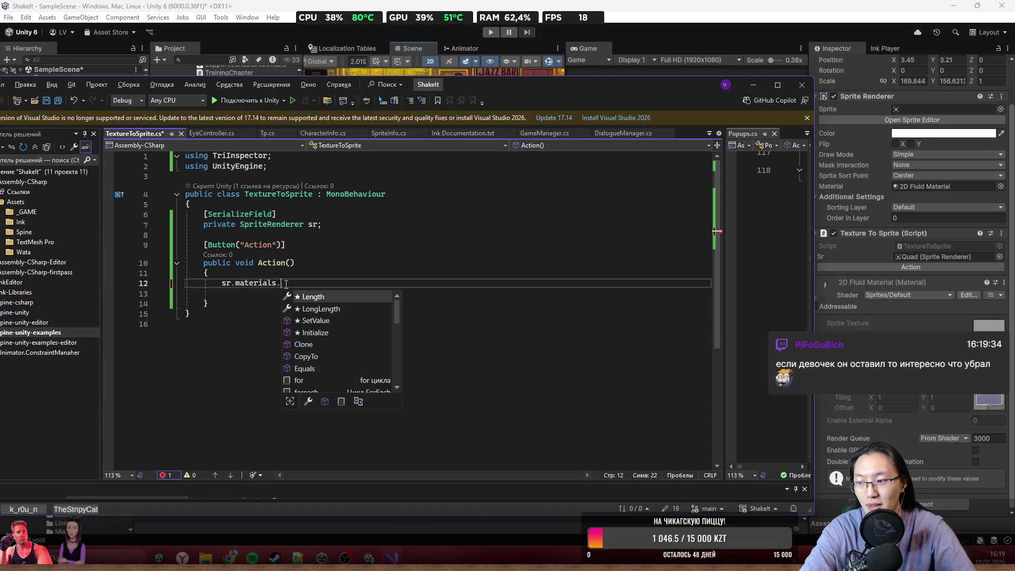
pyautogui.press('Escape')
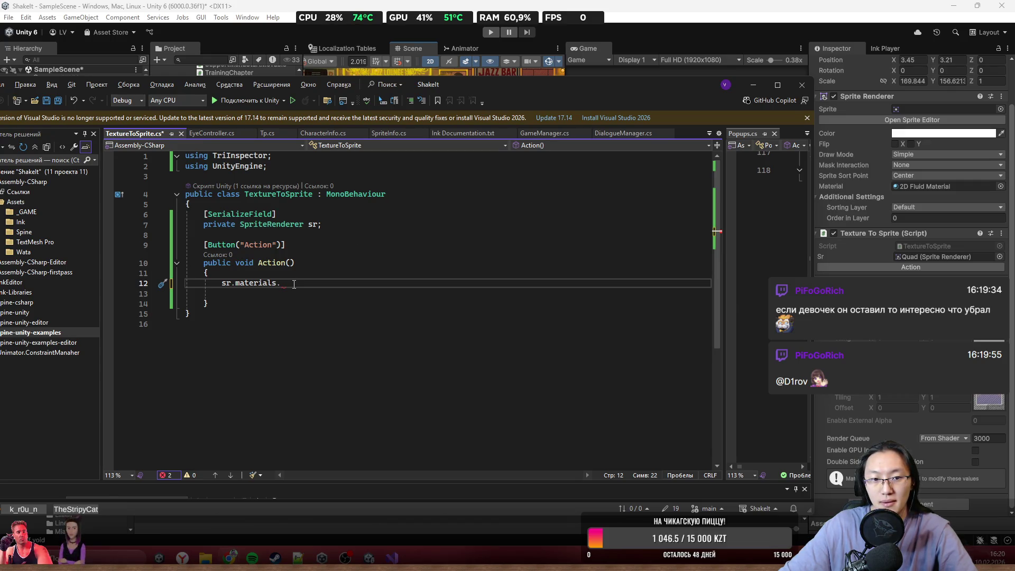
pyautogui.hotkey('ctrl', 'space')
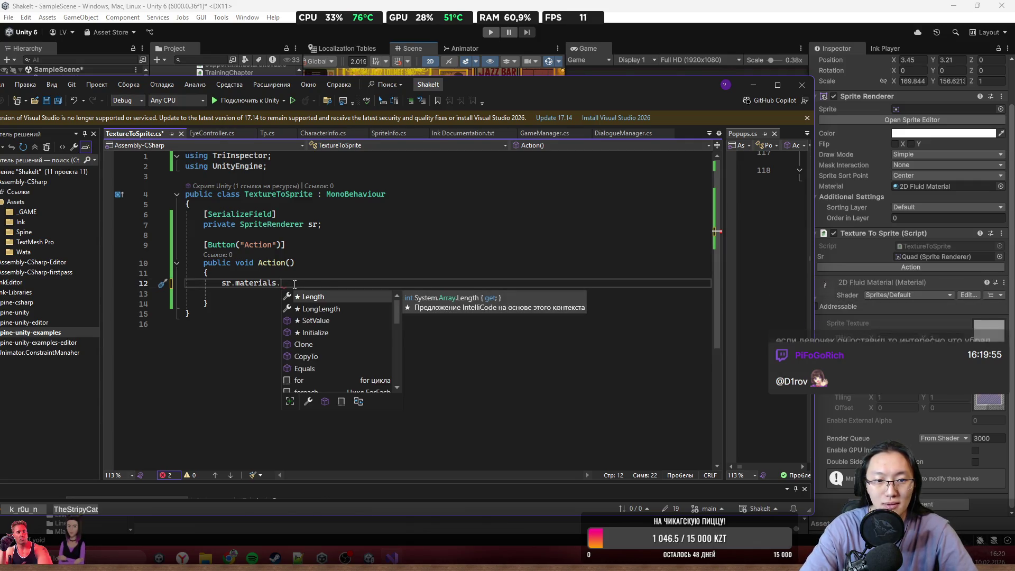
# - Extend the statement to sr.materials[0].mainTexture
pyautogui.press('Down')
pyautogui.press('Down')
pyautogui.press('Down')
pyautogui.press('Down')
pyautogui.press('Down')
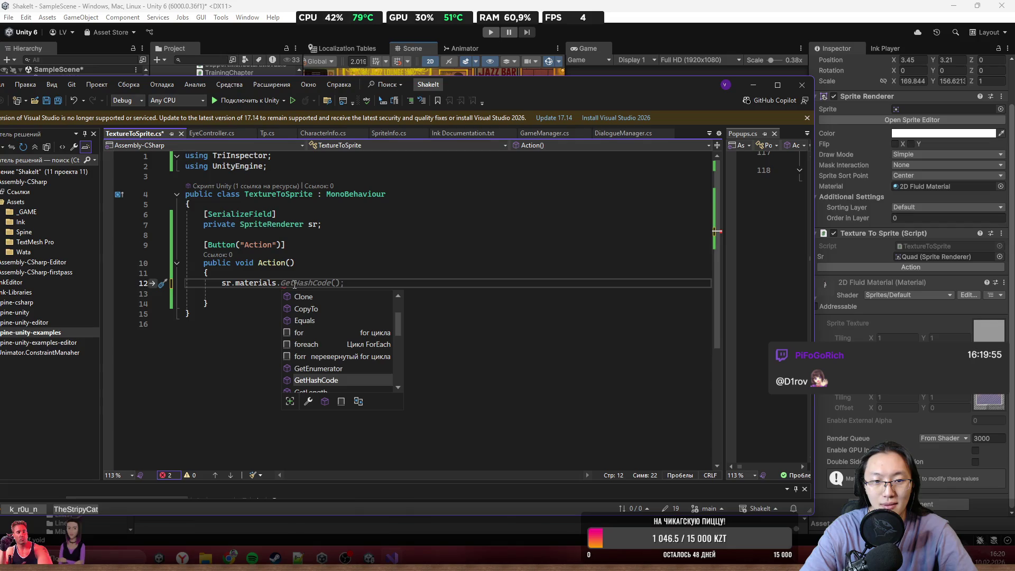
pyautogui.write('[')
pyautogui.press('BackSpace')
pyautogui.press('BackSpace')
pyautogui.press('BackSpace')
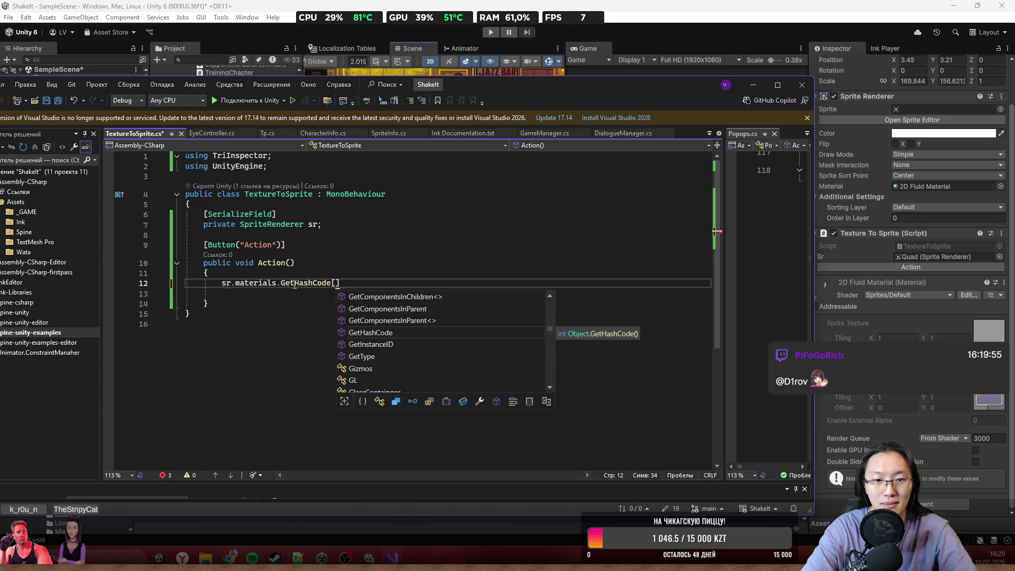
pyautogui.write('[')
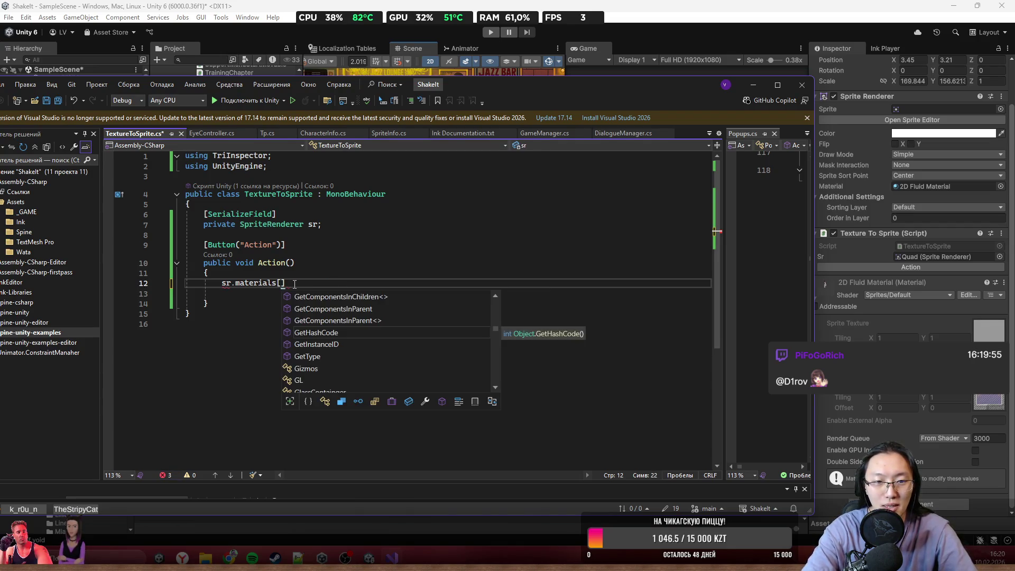
pyautogui.write('0].')
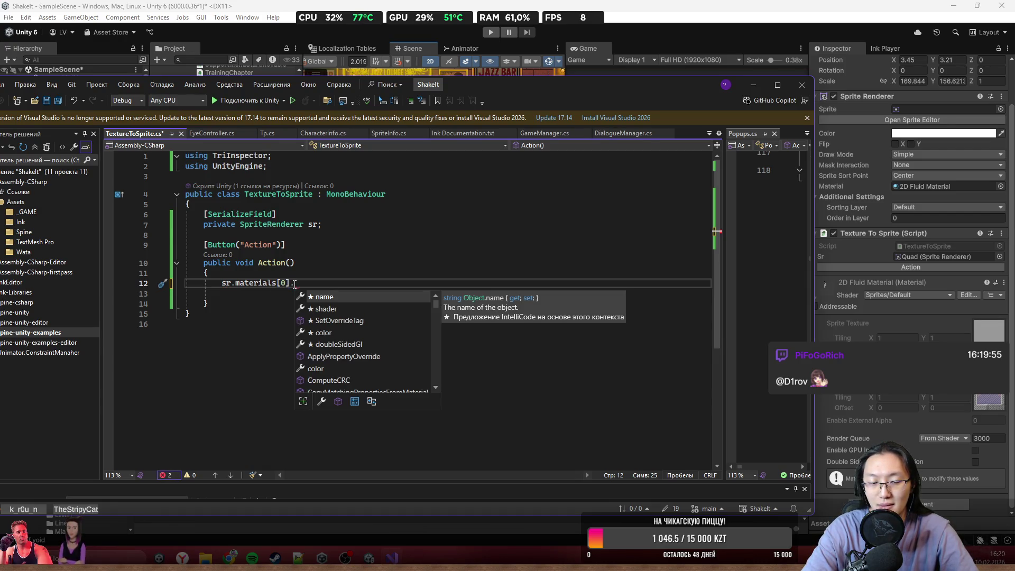
pyautogui.write('te')
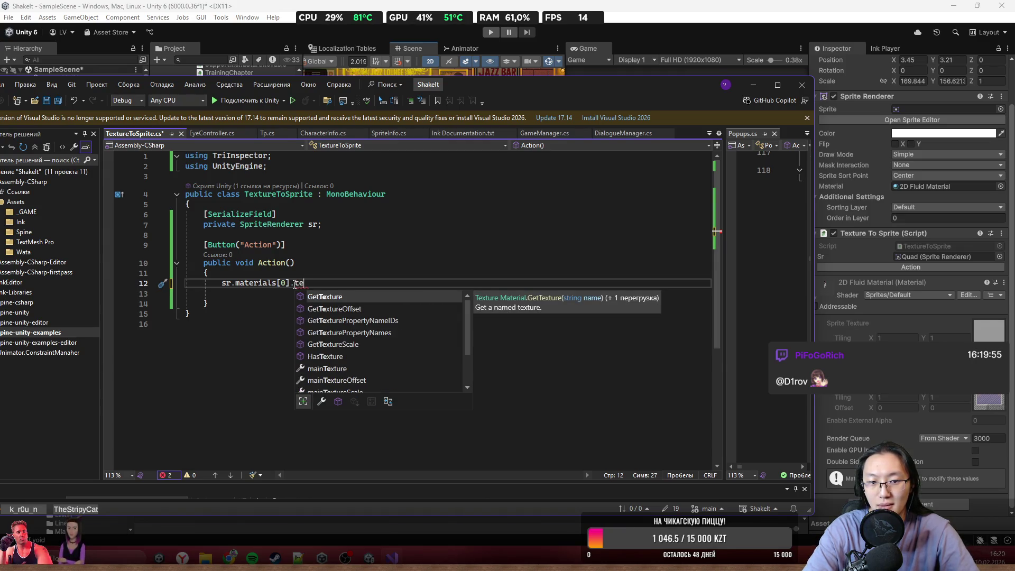
pyautogui.press('Down')
pyautogui.press('Down')
pyautogui.press('Down')
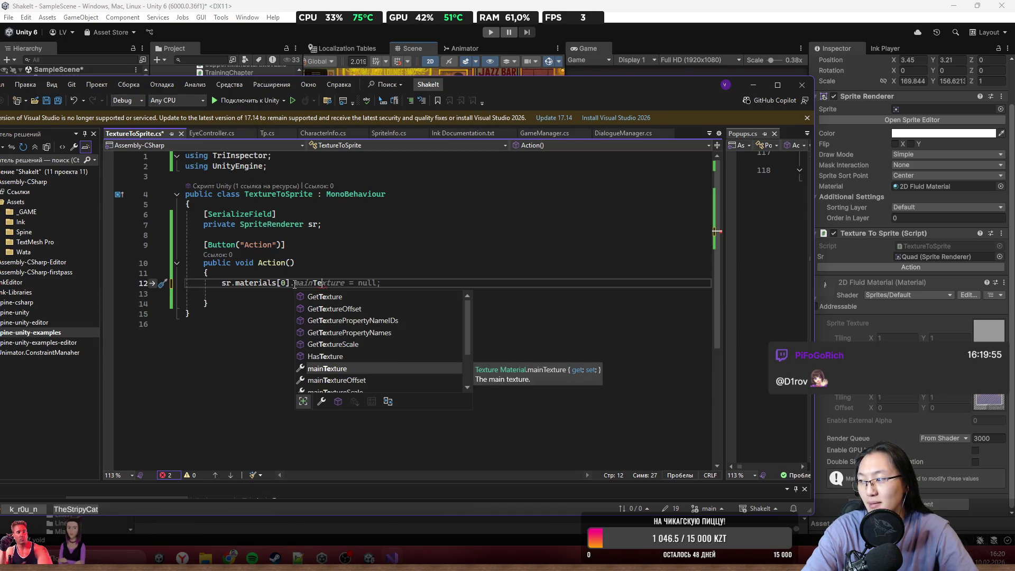
pyautogui.press('Tab')
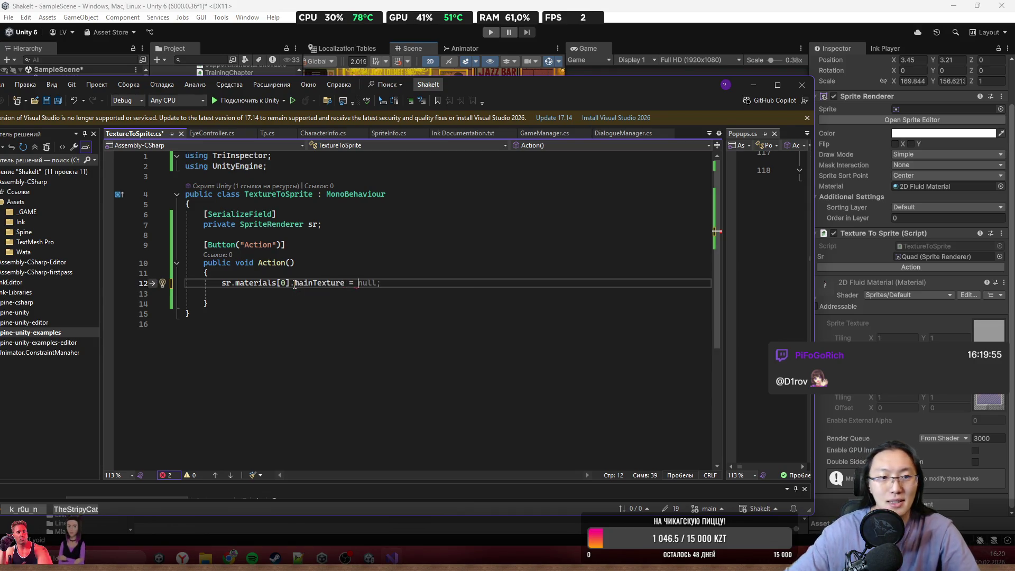
# - Declare a [SerializeField] private Texture2D tex field below the sr field
pyautogui.click(340, 227)
pyautogui.press('Return')
pyautogui.write('S')
pyautogui.press('Tab')
pyautogui.press('Return')
pyautogui.write('pri')
pyautogui.press('Tab')
pyautogui.press('Tab')
# - Finish the assignment with 'tex;', save the script, and return to Unity
pyautogui.click(455, 302)
pyautogui.write('tex;')
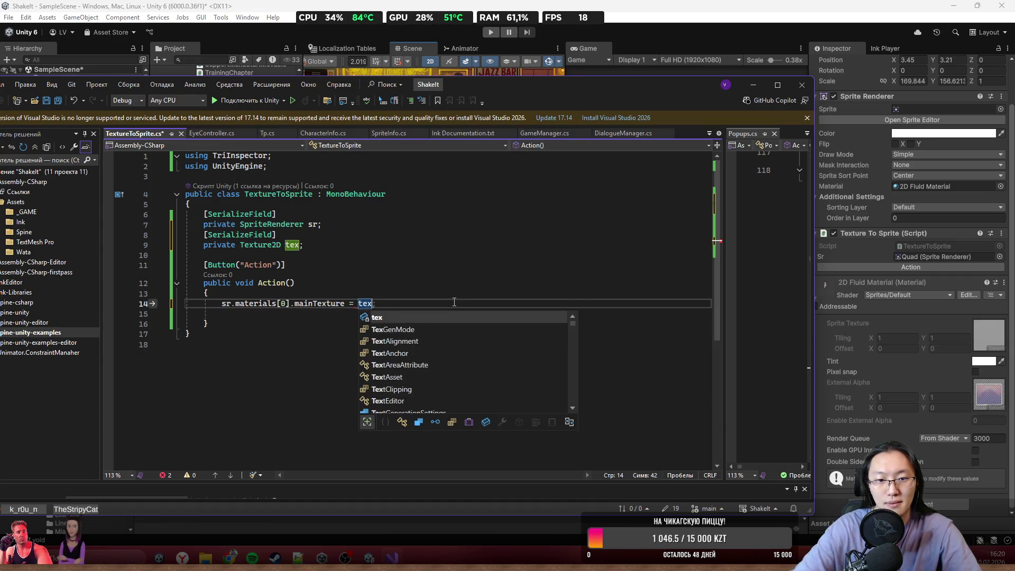
pyautogui.hotkey('ctrl', 's')
pyautogui.hotkey('alt', 'Tab')
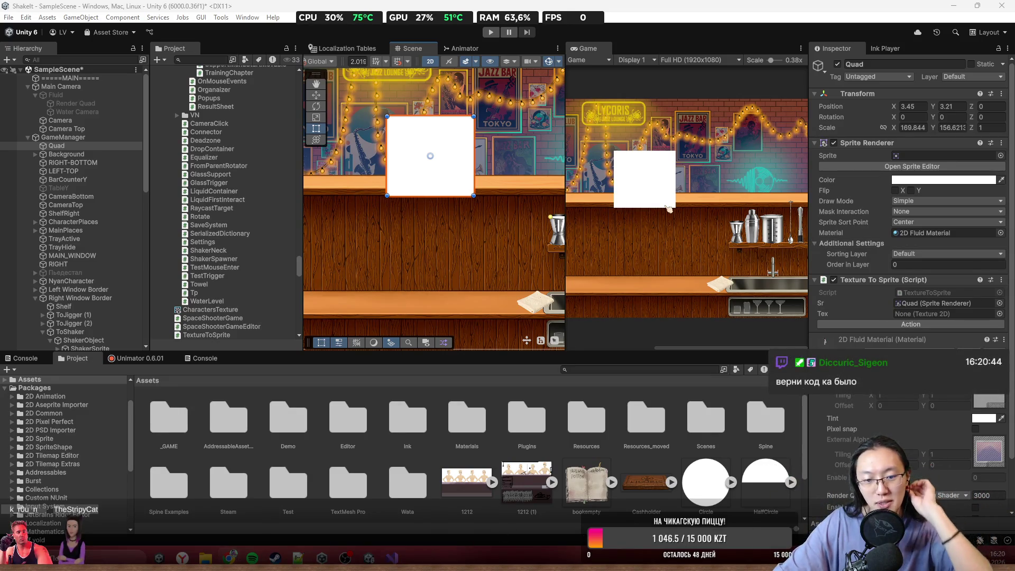
# - Search the Tex field's object picker for 'cha', then close the picker
pyautogui.hotkey('alt', 'Tab')
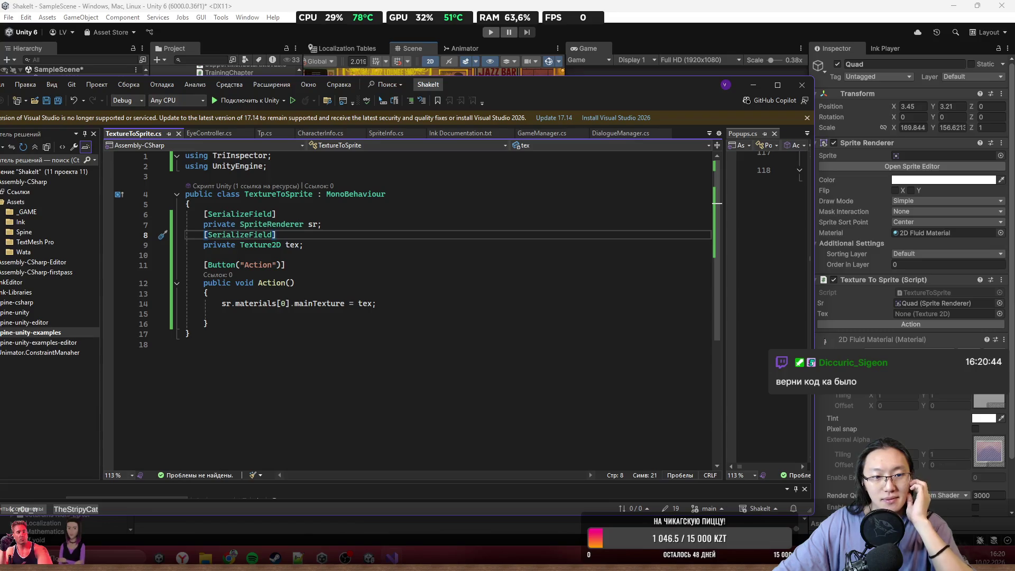
pyautogui.hotkey('alt', 'Tab')
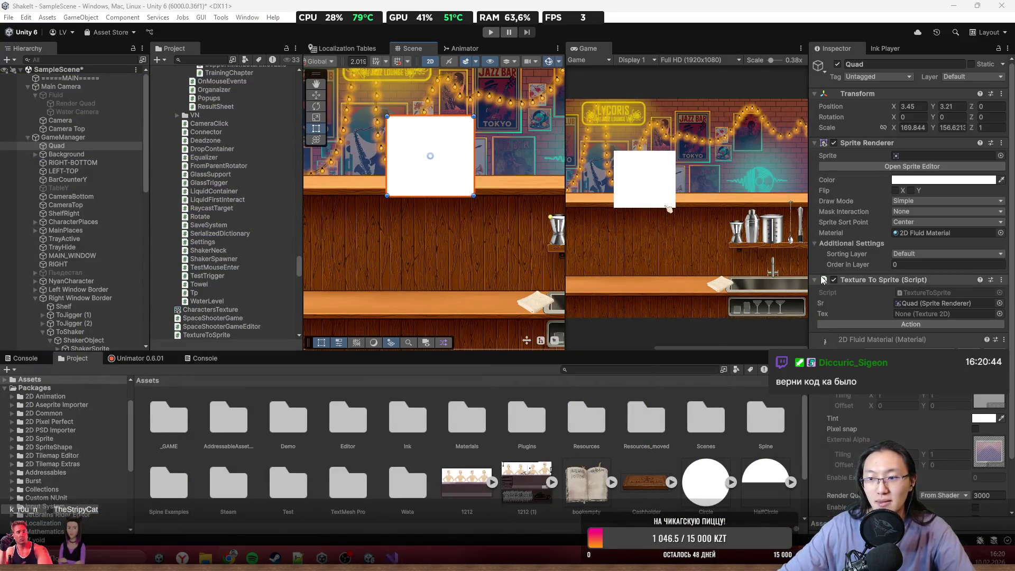
pyautogui.click(999, 314)
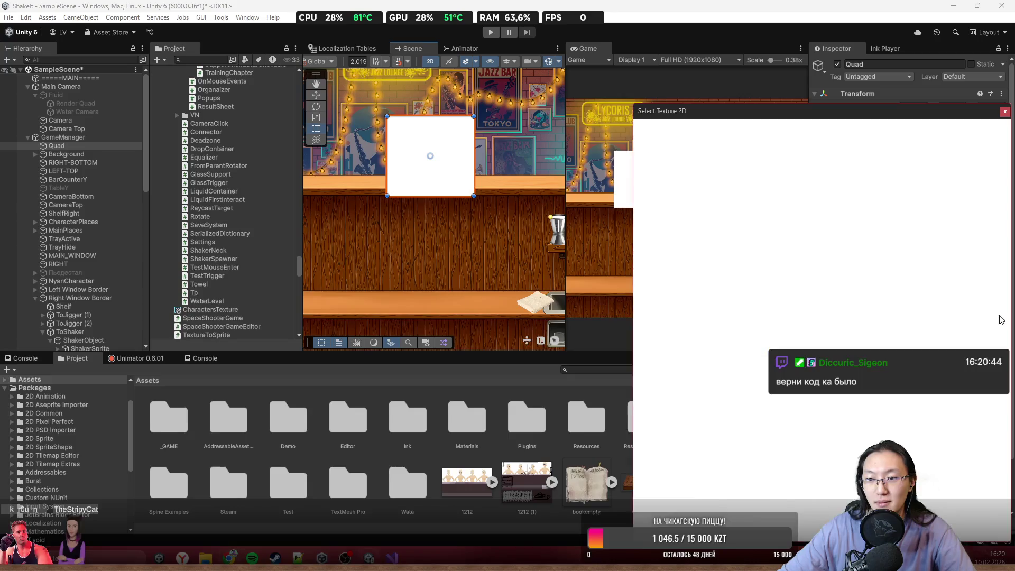
pyautogui.write('cg')
pyautogui.press('BackSpace')
pyautogui.write('ha')
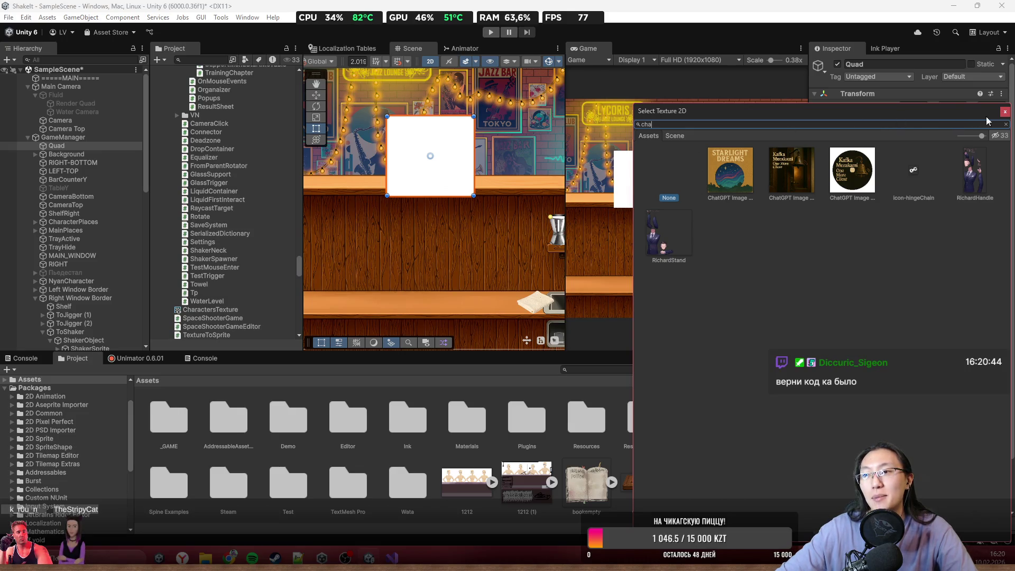
pyautogui.click(1004, 113)
# - Open the _GAME folder, inspect the CharactersTexture render texture, and reselect the Quad
pyautogui.doubleClick(168, 417)
pyautogui.click(562, 421)
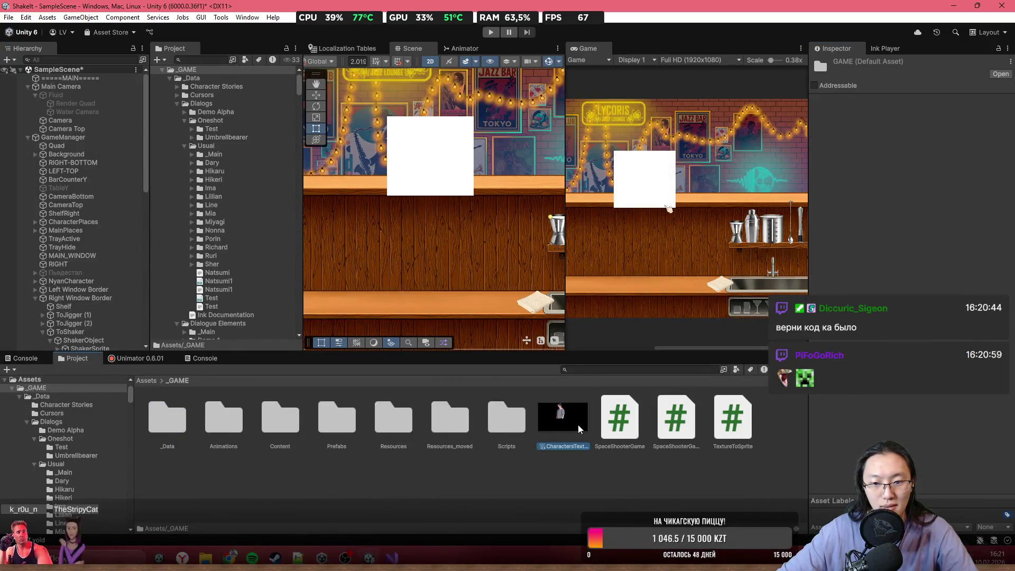
pyautogui.click(438, 173)
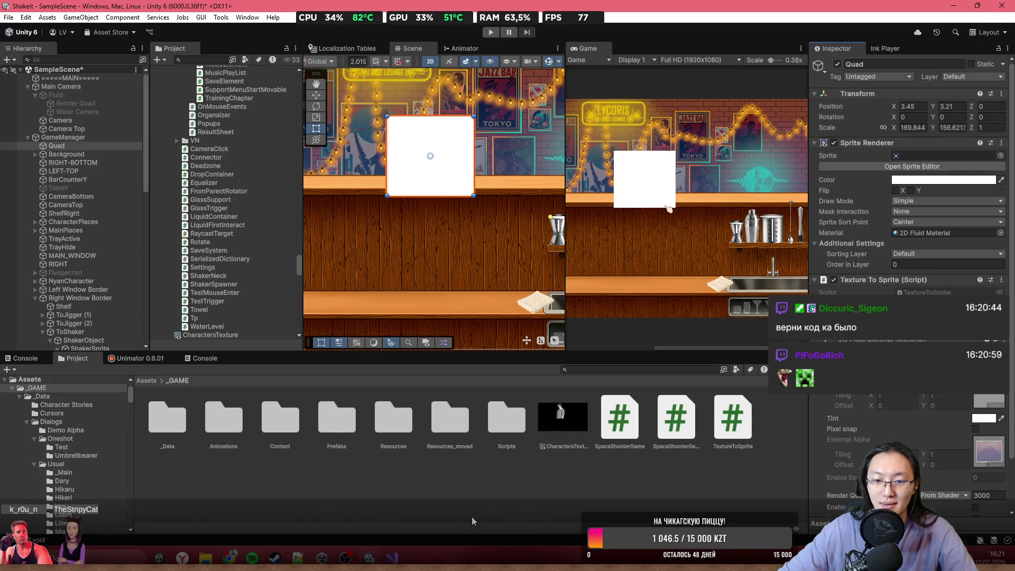
pyautogui.click(392, 558)
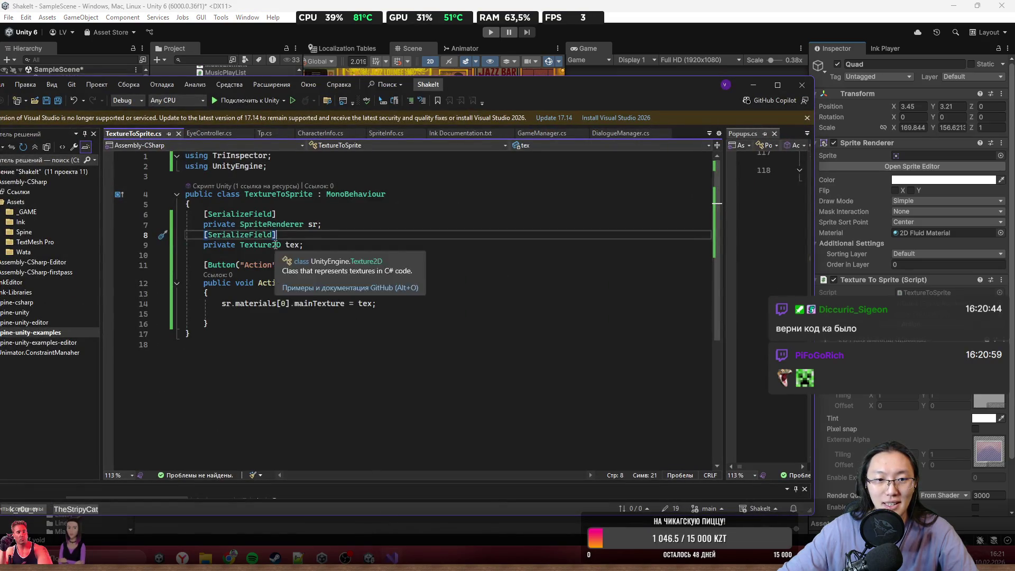
# - Retype the tex field's type on line 9 as Texture, save, and go back to Unity
pyautogui.doubleClick(256, 245)
pyautogui.write('Texture')
pyautogui.click(415, 303)
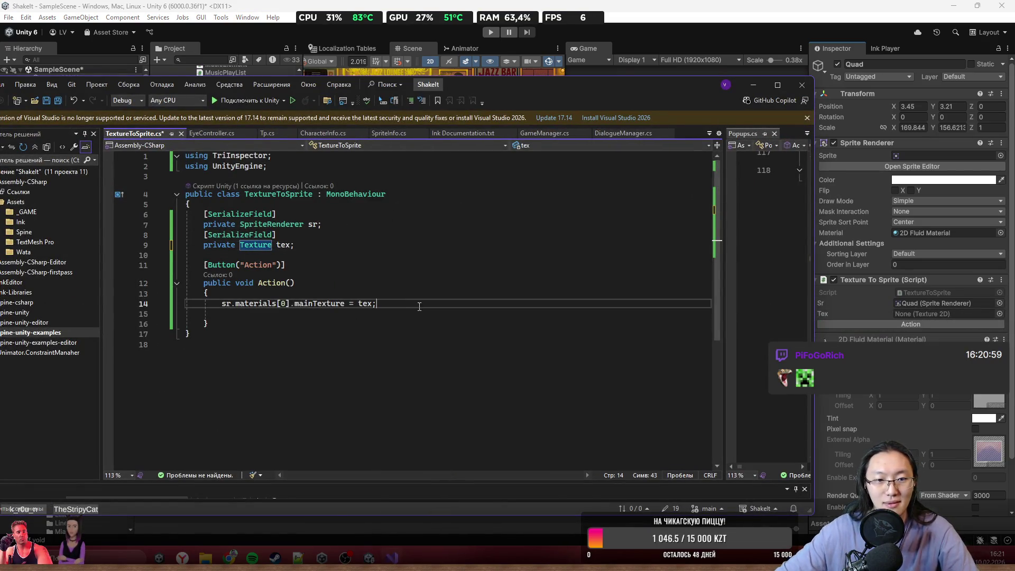
pyautogui.click(415, 344)
pyautogui.hotkey('ctrl', 's')
pyautogui.click(699, 36)
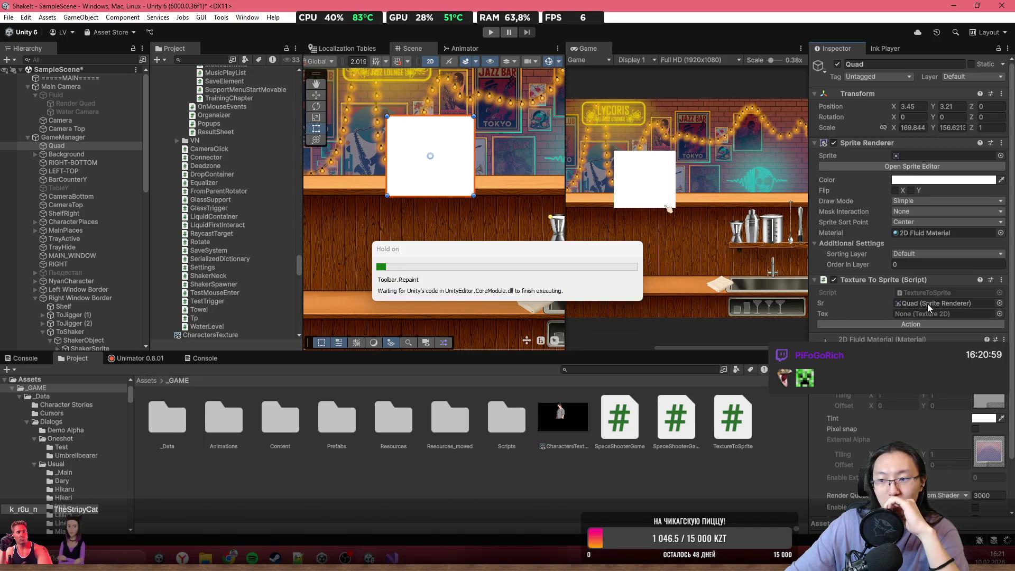
# - Assign CharactersTexture to Tex, enter play mode, and run Action several times
pyautogui.moveTo(562, 418); pyautogui.dragTo(946, 314)
pyautogui.click(911, 324)
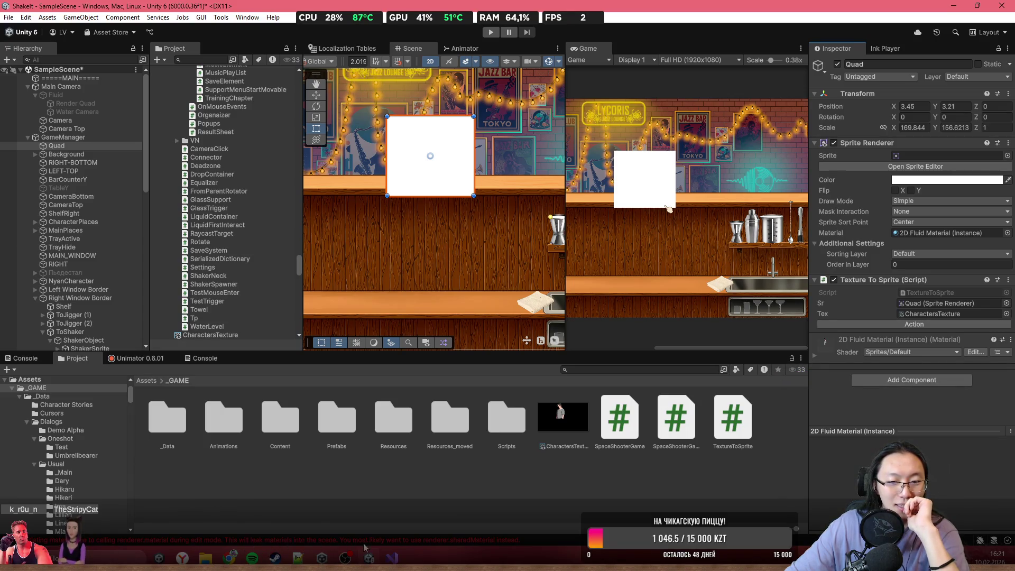
pyautogui.hotkey('ctrl', 'p')
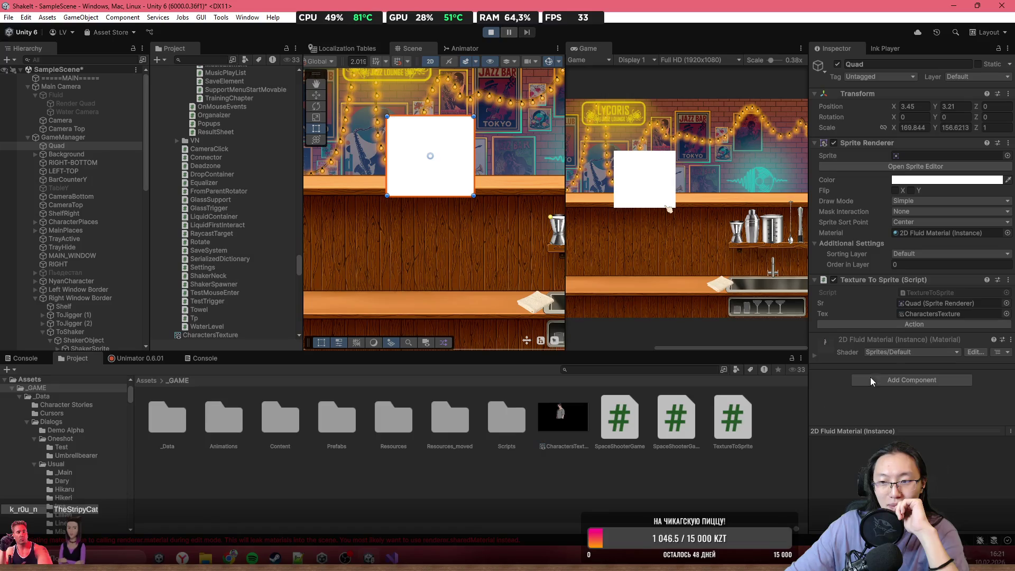
pyautogui.click(909, 323)
pyautogui.click(916, 327)
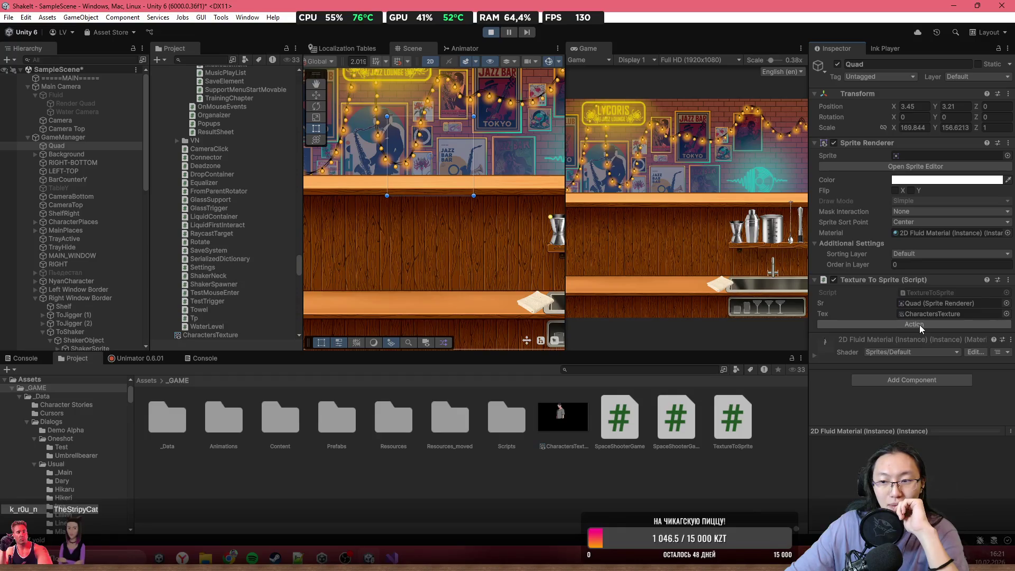
pyautogui.click(919, 325)
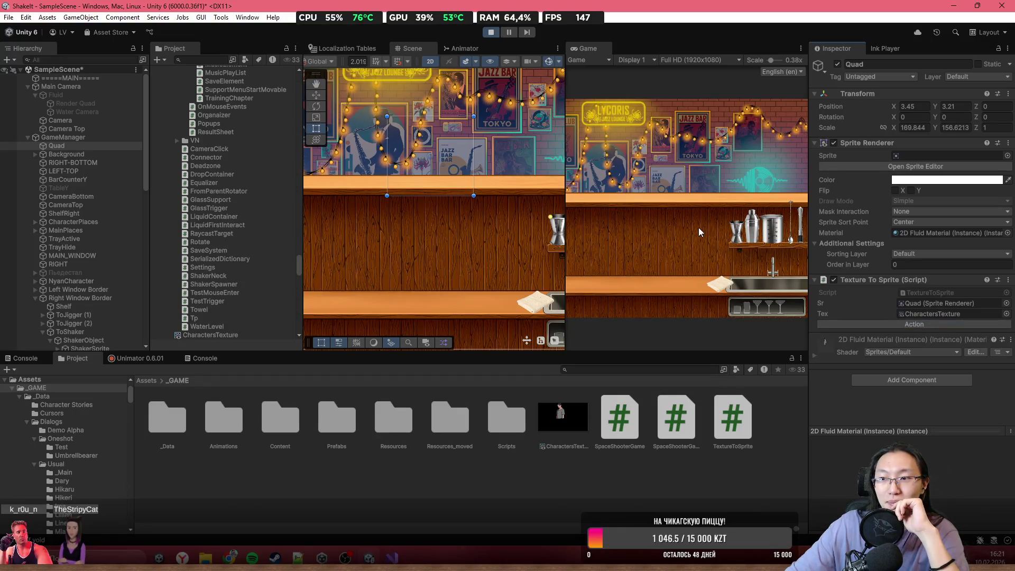
pyautogui.scroll(-2, 458, 192)
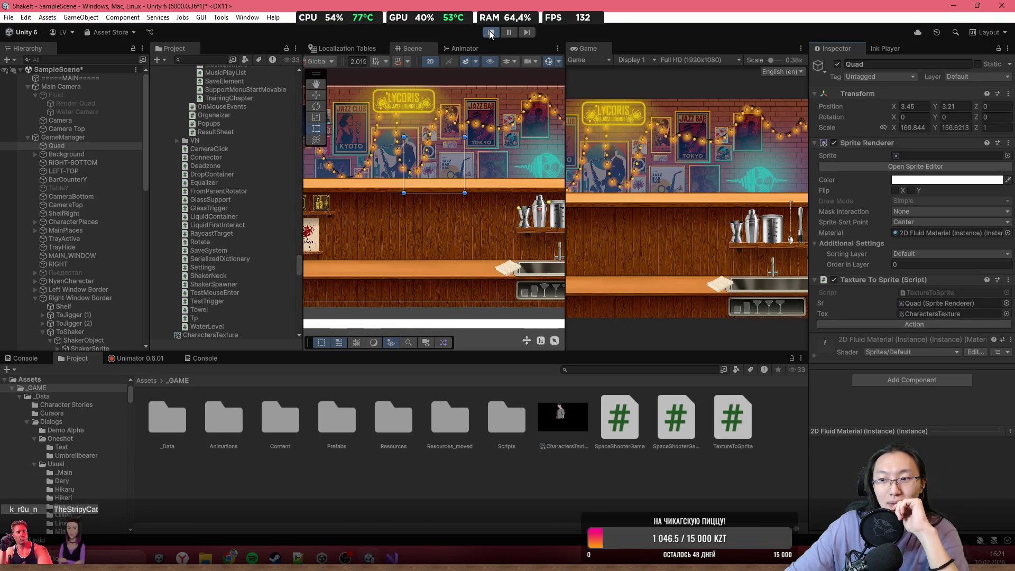
# - Undo the tex/material edits and accept Copilot's sr.sprite = Sprite.Create(Texture2D.whiteTexture, ...) line
pyautogui.click(392, 558)
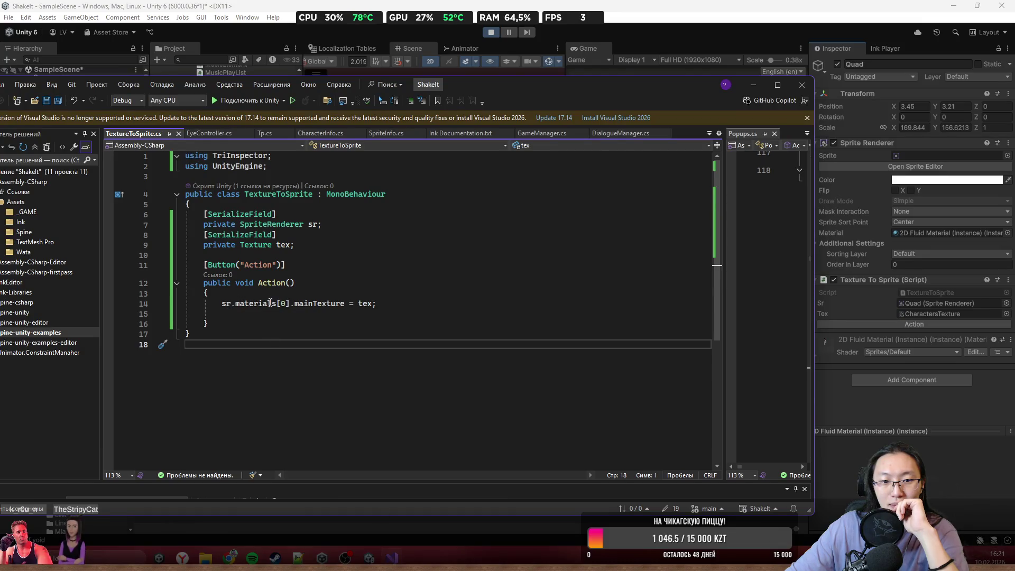
pyautogui.hotkey('ctrl', 'z')
pyautogui.hotkey('ctrl', 'z')
pyautogui.hotkey('ctrl', 'z')
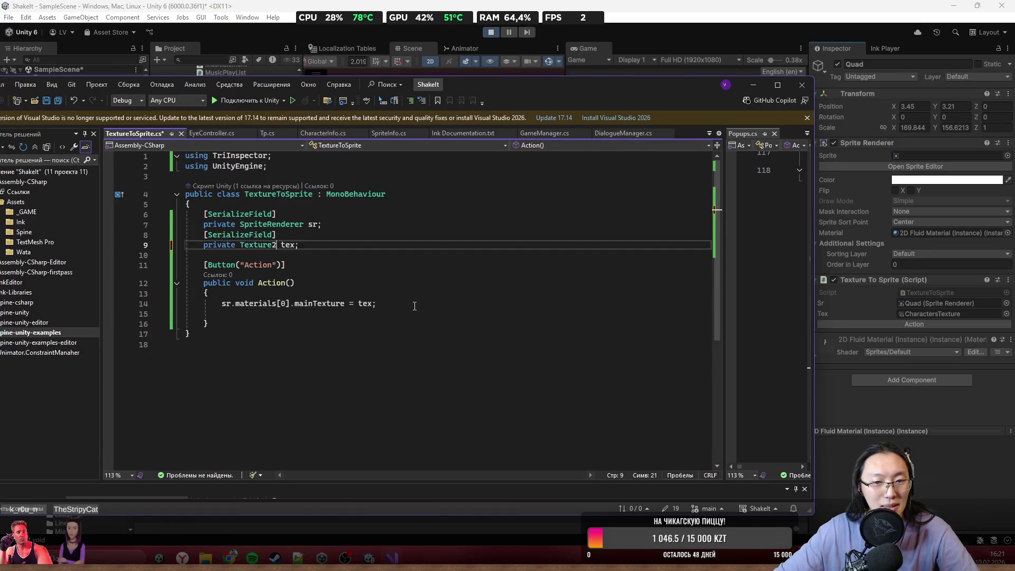
pyautogui.hotkey('ctrl', 'z')
pyautogui.hotkey('ctrl', 'z')
pyautogui.hotkey('ctrl', 'z')
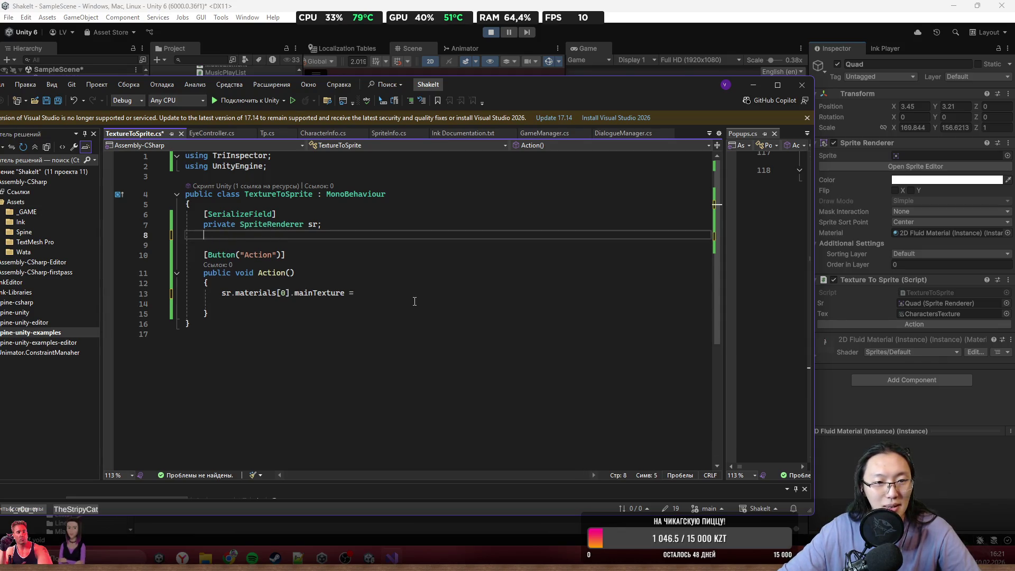
pyautogui.hotkey('ctrl', 'z')
pyautogui.hotkey('ctrl', 'z')
pyautogui.hotkey('ctrl', 'z')
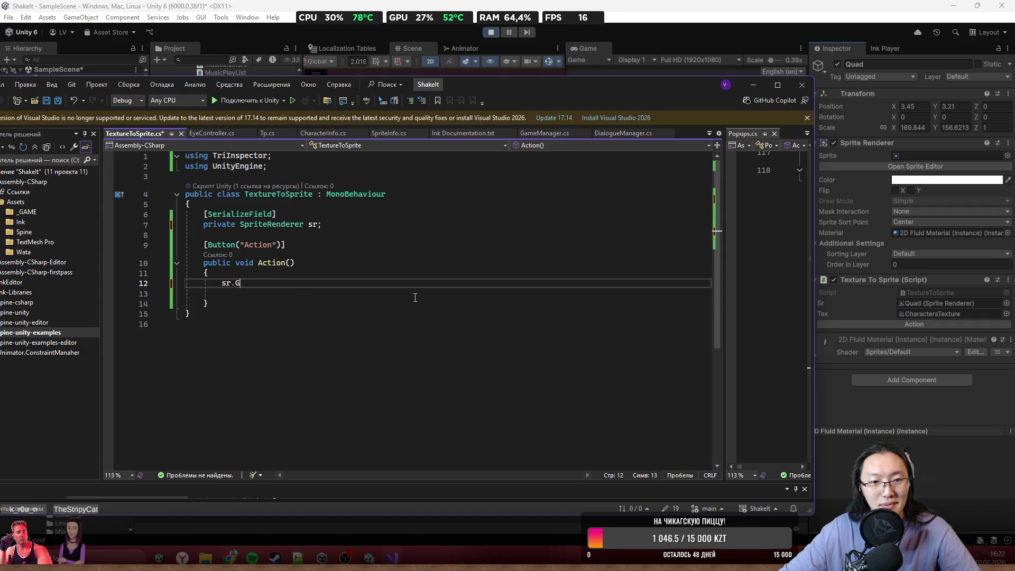
pyautogui.hotkey('ctrl', 'z')
pyautogui.hotkey('ctrl', 'z')
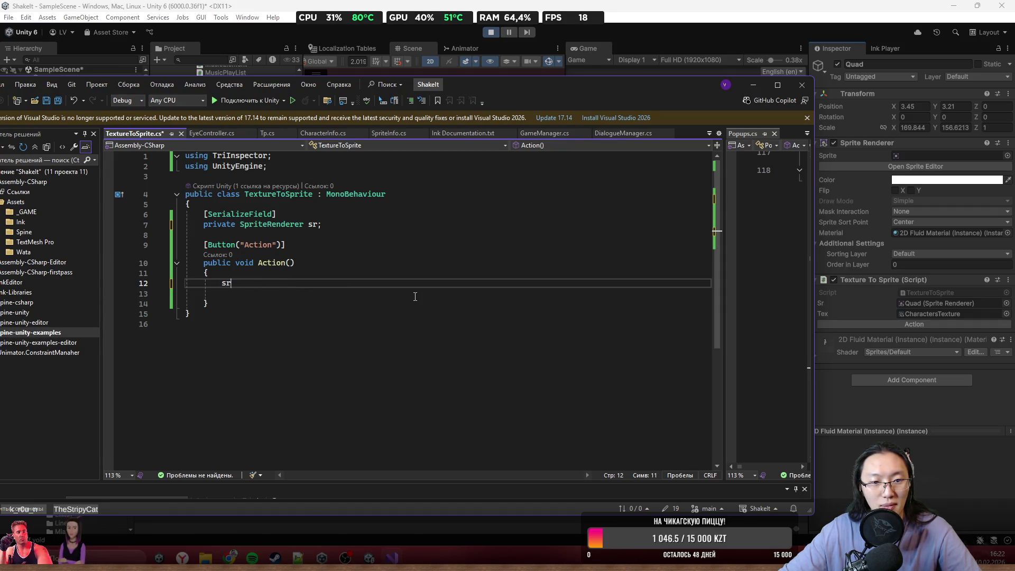
pyautogui.write('.')
pyautogui.press('Tab')
pyautogui.click(391, 303)
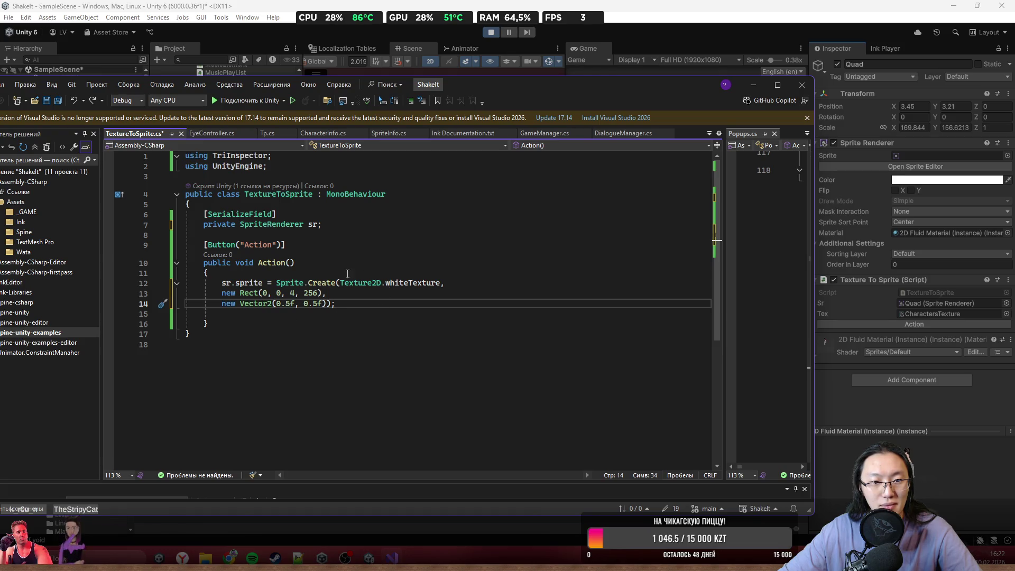
pyautogui.click(341, 223)
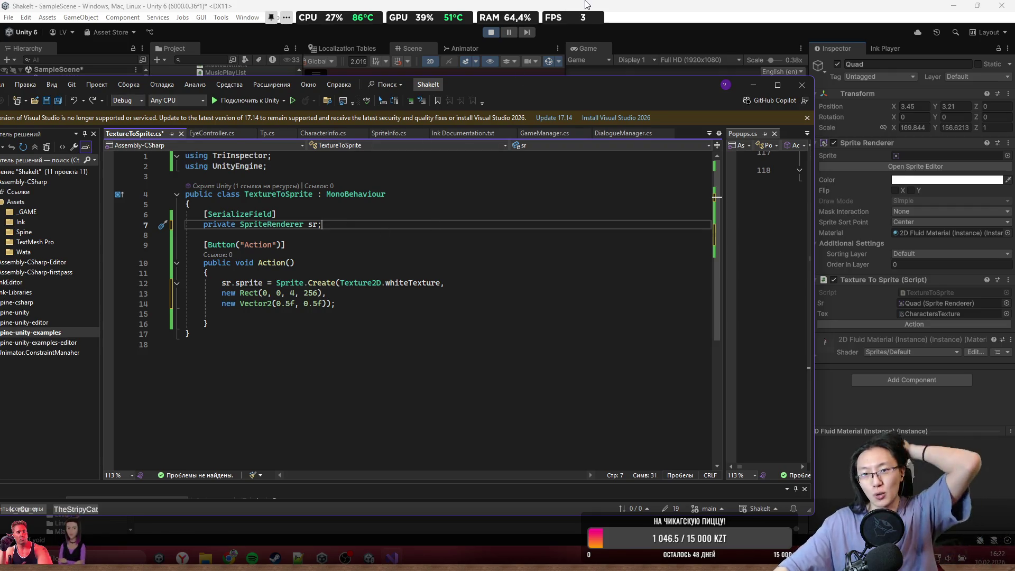
pyautogui.hotkey('alt', 'Tab')
# - Exit play mode and browse the Project's Create > 2D menu without creating anything
pyautogui.rightClick(618, 149)
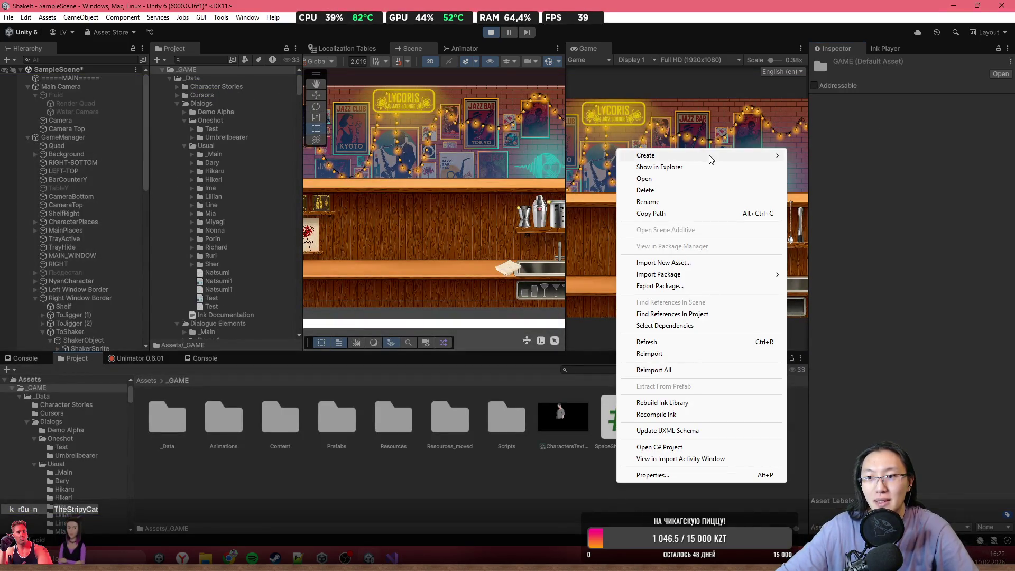
pyautogui.click(484, 32)
pyautogui.rightClick(573, 474)
pyautogui.moveTo(669, 150)
pyautogui.moveTo(793, 198)
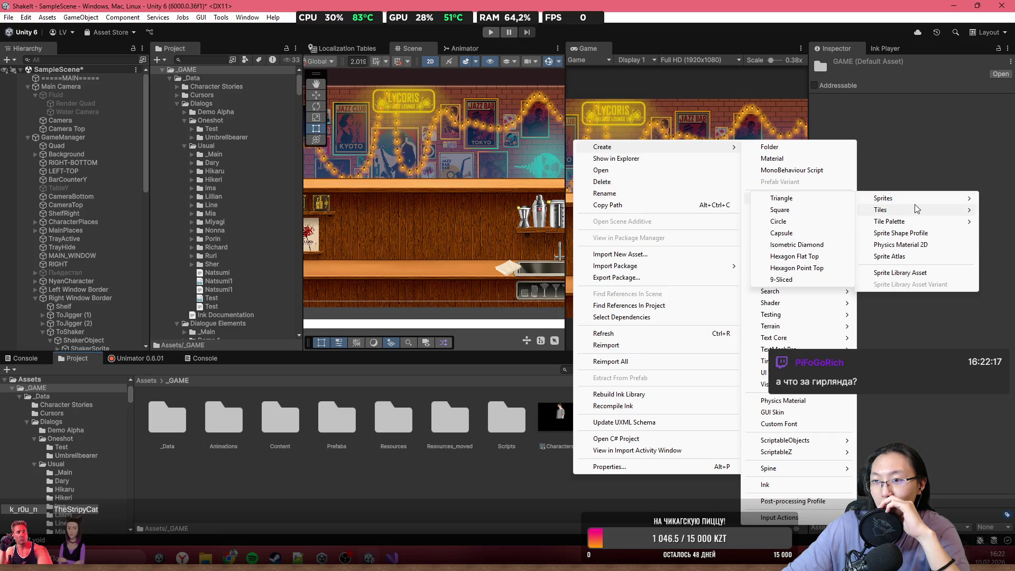
pyautogui.moveTo(917, 210)
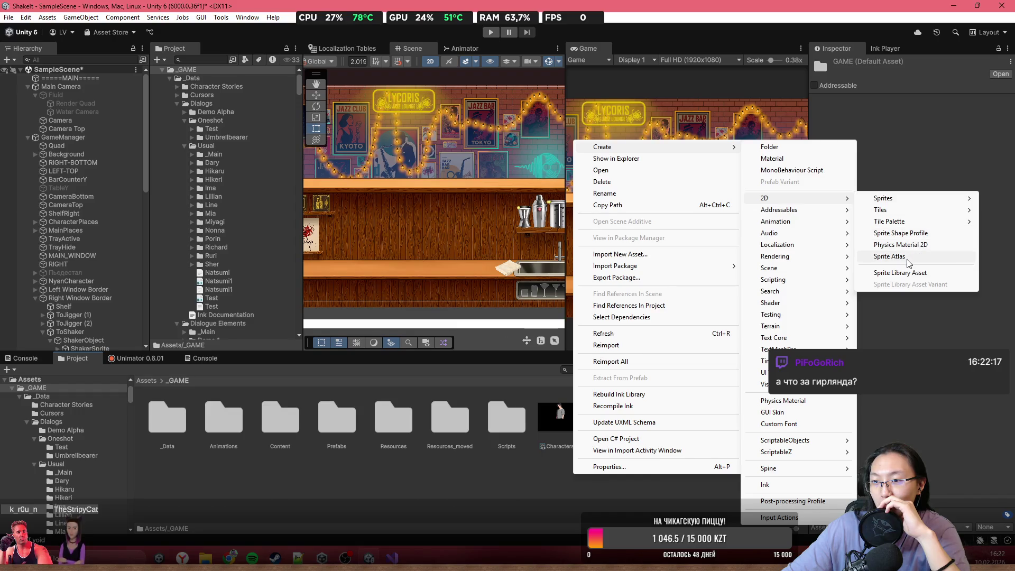
pyautogui.click(970, 440)
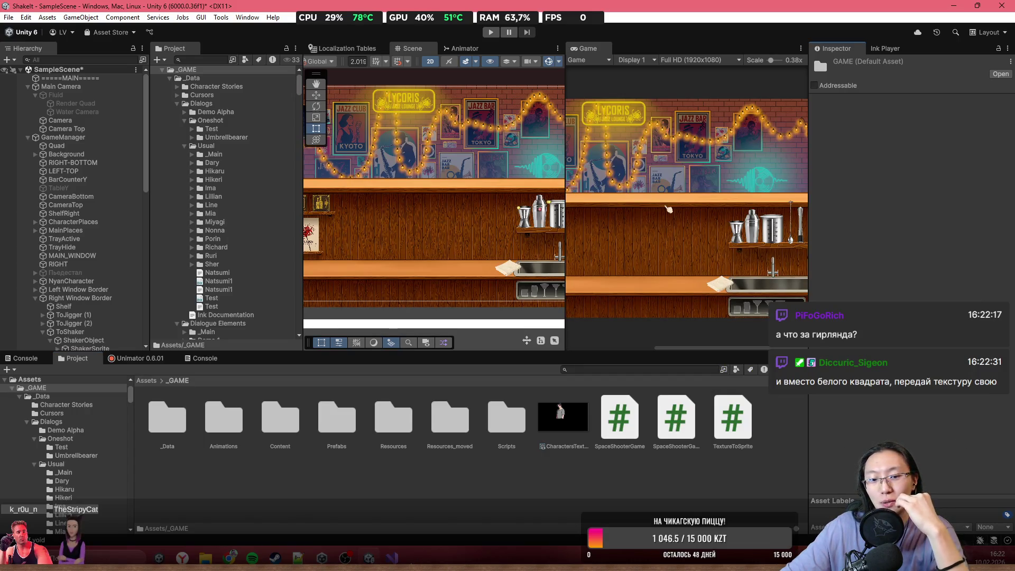
pyautogui.hotkey('alt', 'Tab')
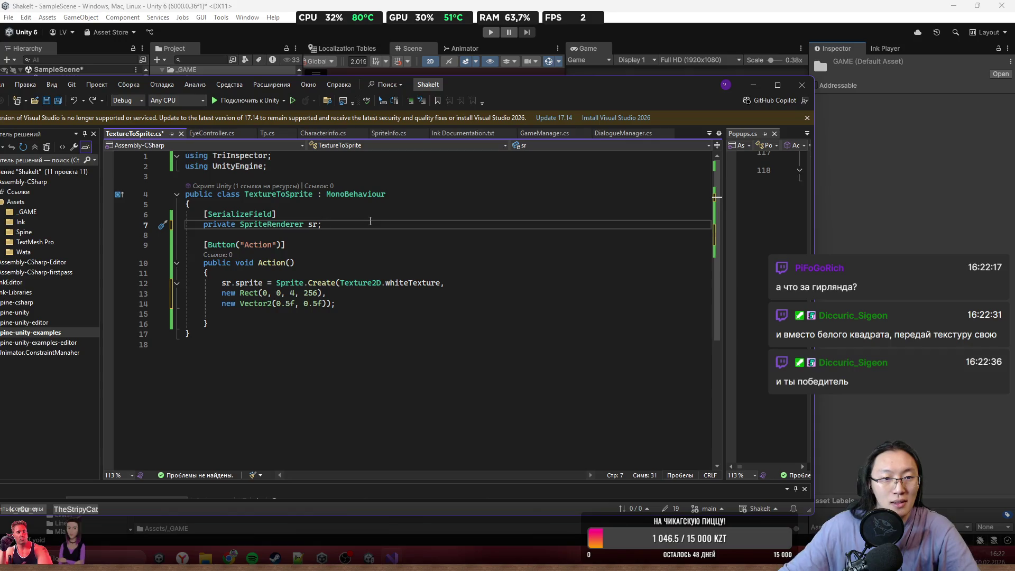
# - Add a [SerializeField] private Texture tex field below the sr field
pyautogui.press('Return')
pyautogui.press('Tab')
pyautogui.press('Return')
pyautogui.write('priva')
pyautogui.press('Tab')
pyautogui.press('BackSpace')
# - Replace the Sprite.Create arguments with just 'tex' and return to Unity
pyautogui.moveTo(340, 303)
pyautogui.mouseDown()
pyautogui.moveTo(336, 324)
pyautogui.moveTo(324, 324)
pyautogui.mouseUp()
pyautogui.write('tex);')
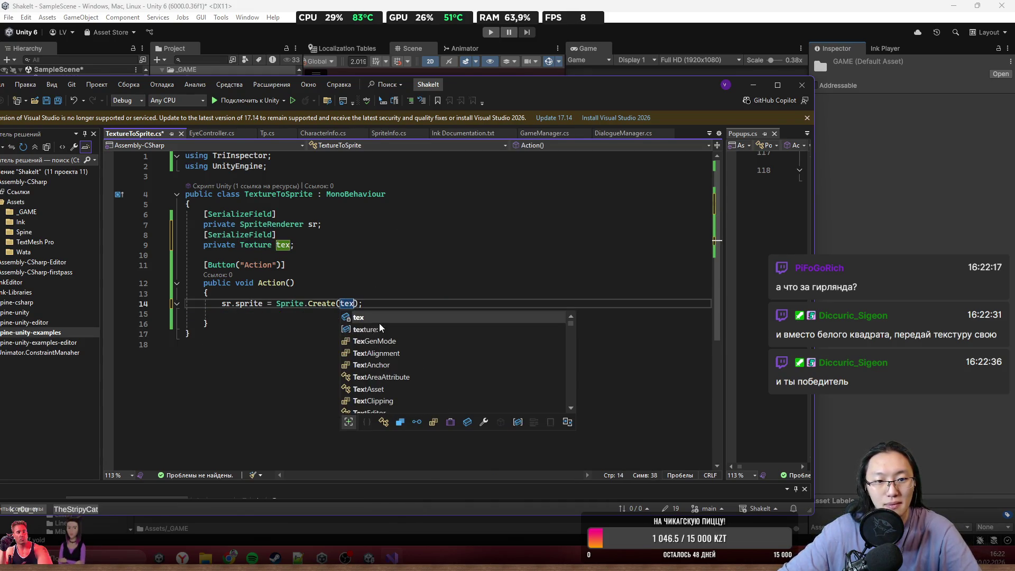
pyautogui.click(428, 284)
pyautogui.moveTo(329, 303)
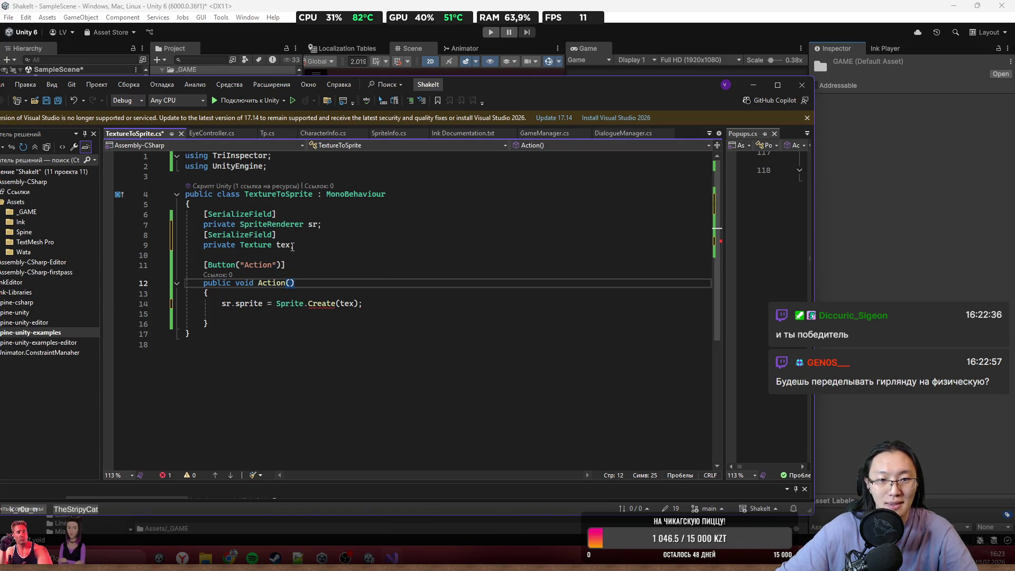
pyautogui.click(864, 195)
pyautogui.scroll(5, 435, 236)
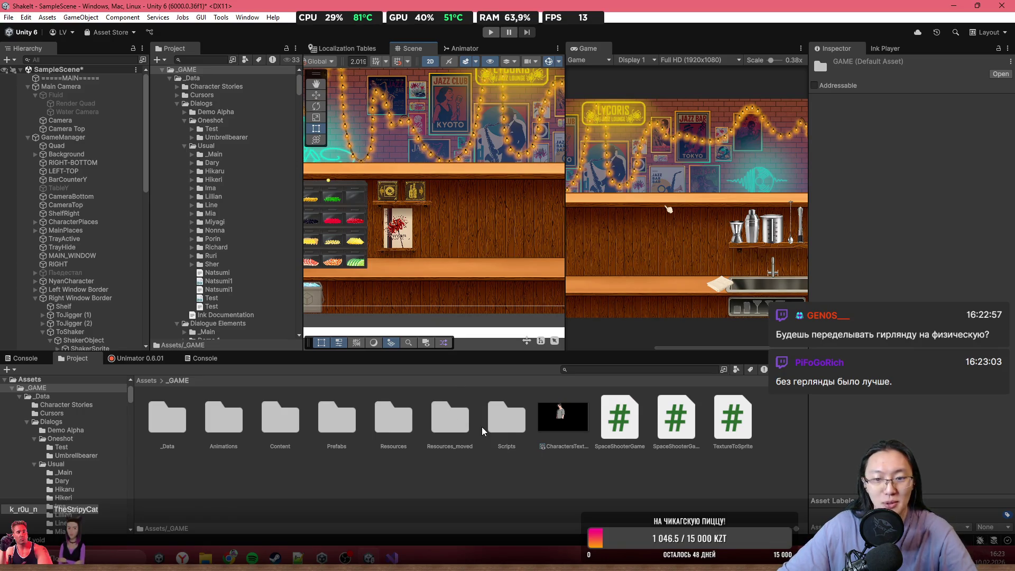
pyautogui.click(560, 425)
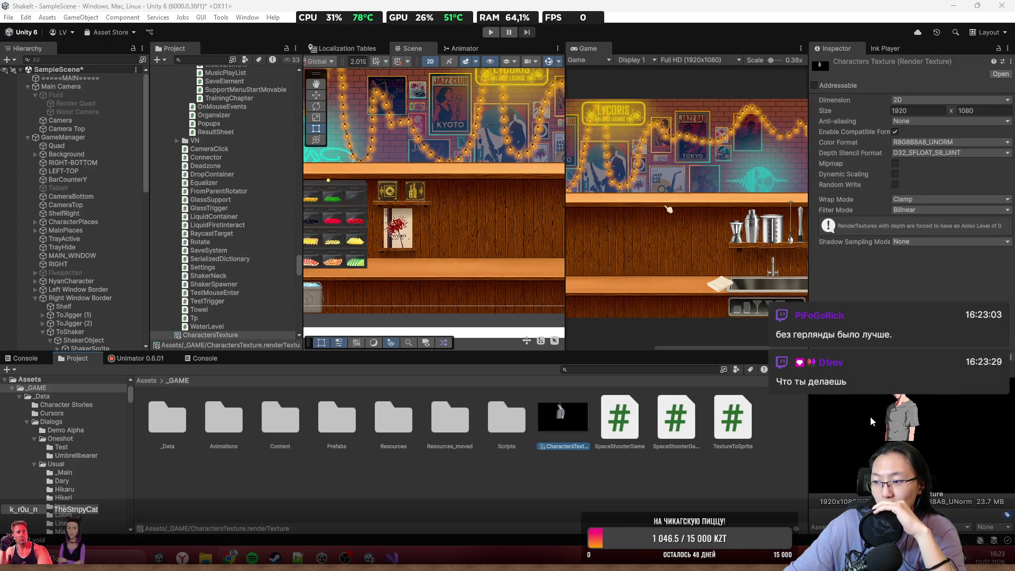
pyautogui.scroll(-1, 501, 208)
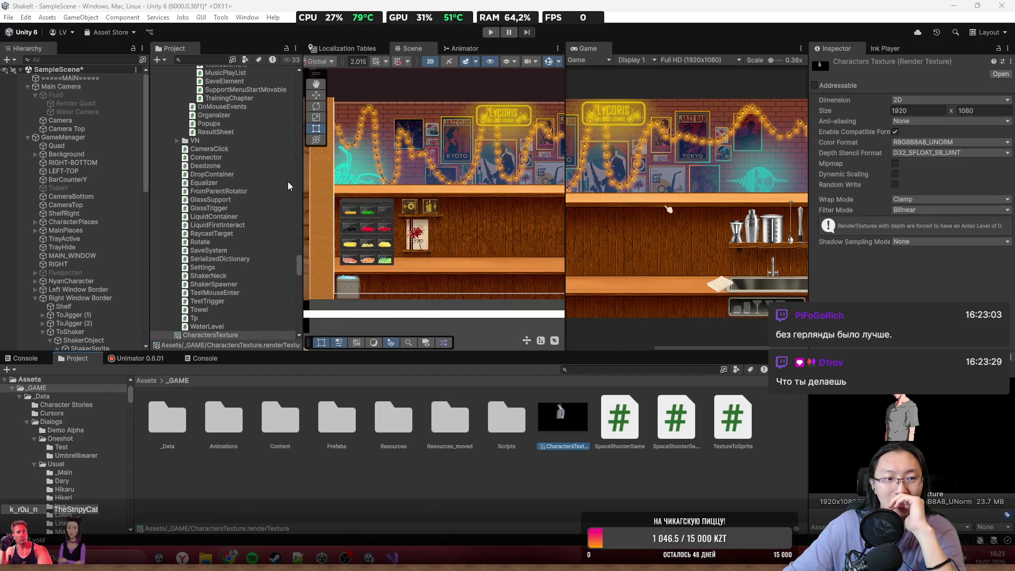
pyautogui.scroll(-4, 500, 204)
pyautogui.moveTo(482, 192)
pyautogui.mouseDown()
pyautogui.moveTo(456, 249)
pyautogui.moveTo(477, 218)
pyautogui.mouseUp()
pyautogui.press('t')
pyautogui.click(434, 292)
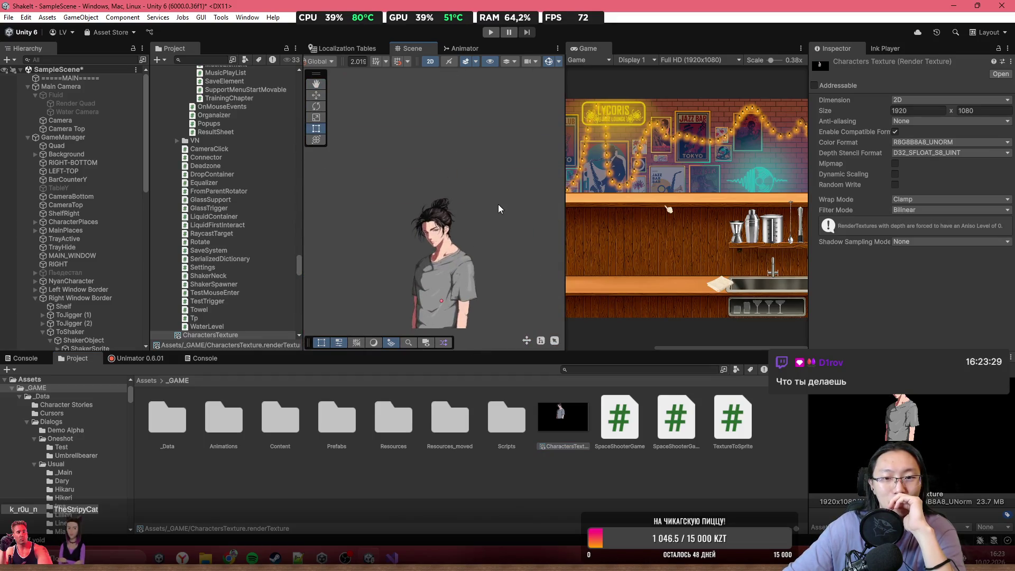
pyautogui.scroll(-3, 436, 147)
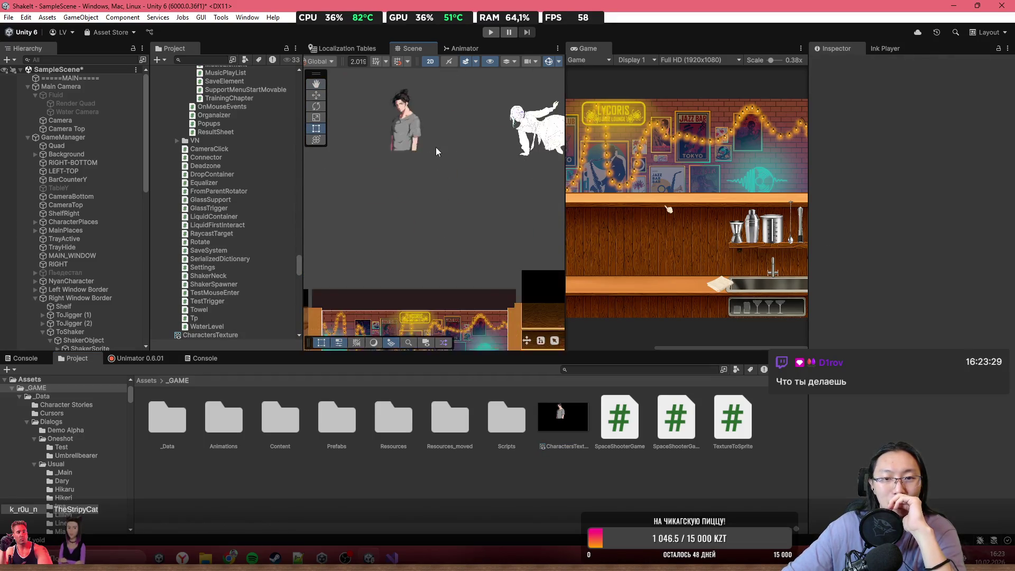
pyautogui.scroll(1, 433, 256)
pyautogui.scroll(5, 459, 202)
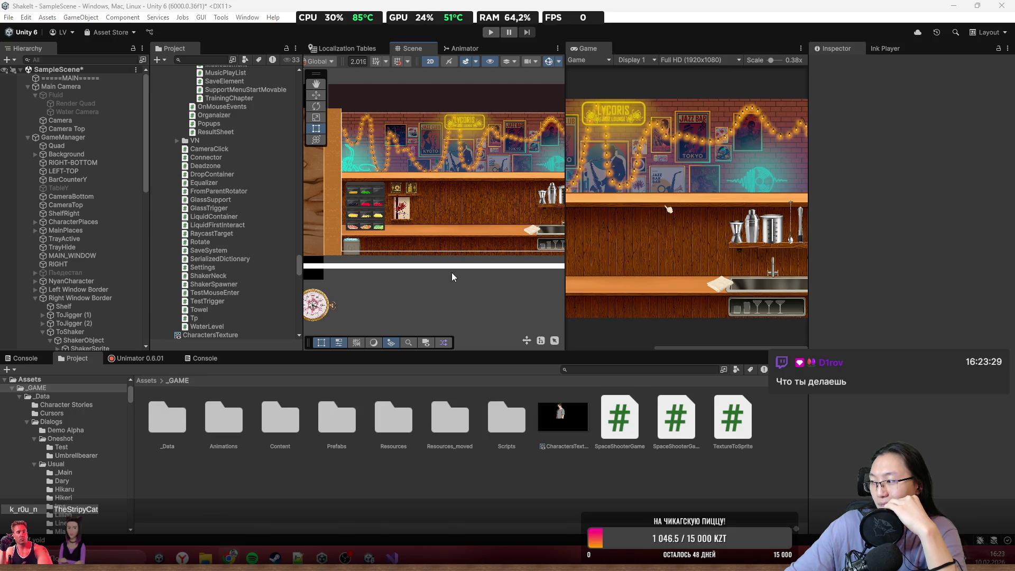
pyautogui.moveTo(425, 246)
pyautogui.mouseDown()
pyautogui.moveTo(414, 217)
pyautogui.moveTo(461, 262)
pyautogui.mouseUp()
# - Read the CS1501 error on Create and start a scratch 'Sprite.Create(' line below
pyautogui.click(391, 558)
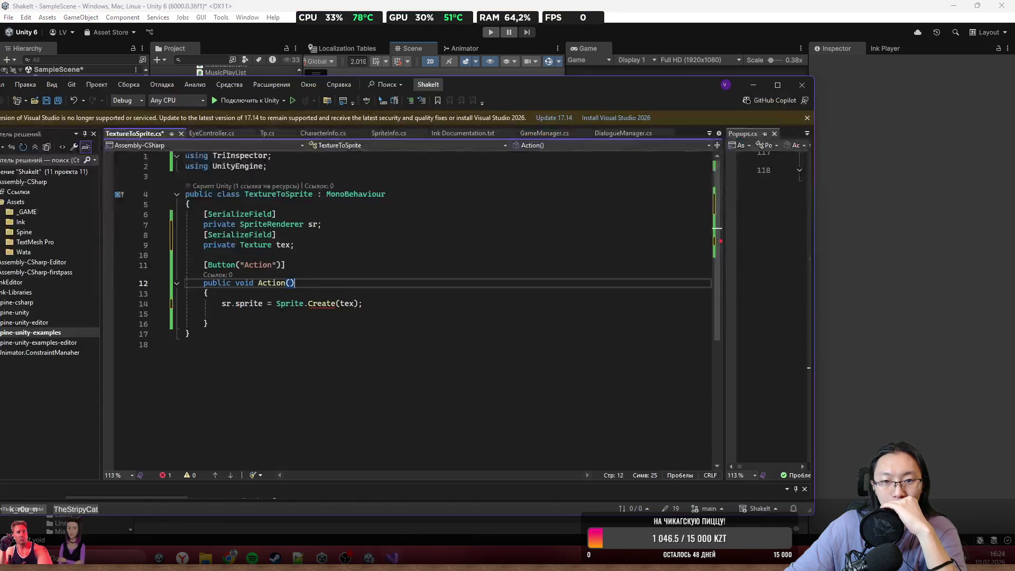
pyautogui.moveTo(327, 301)
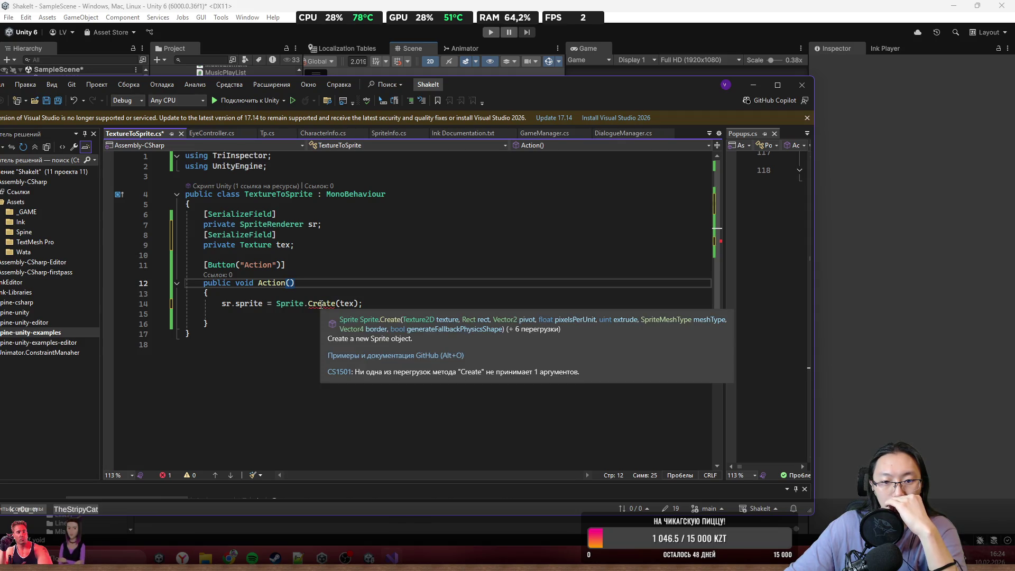
pyautogui.click(410, 302)
pyautogui.press('Return')
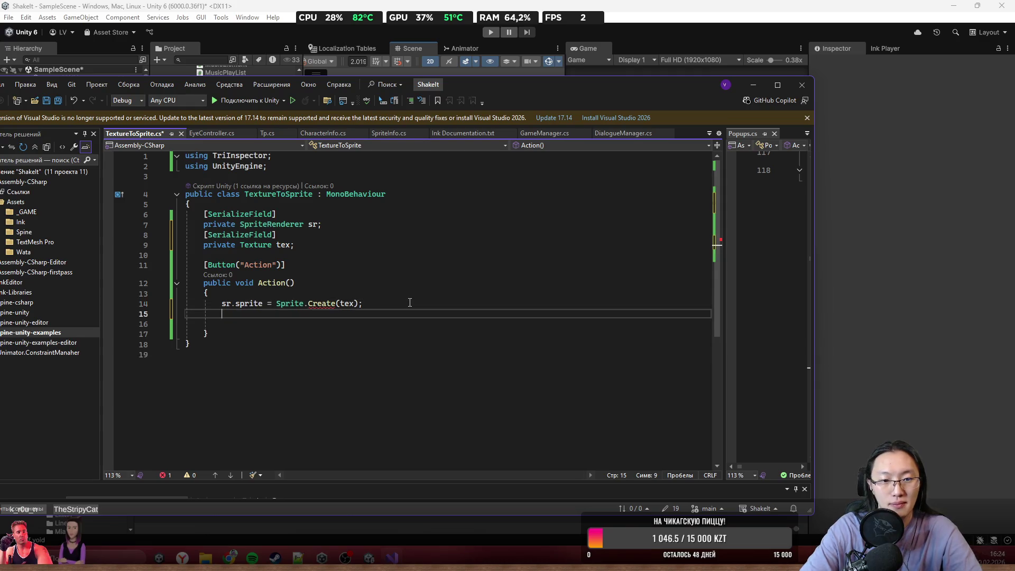
pyautogui.write('Sprite.Cre')
pyautogui.press('Tab')
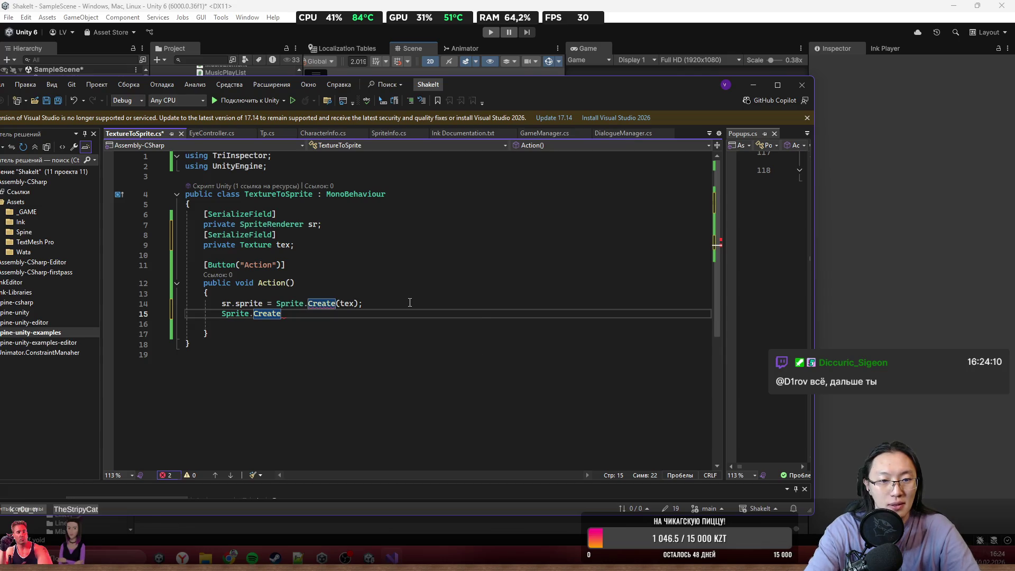
pyautogui.write('(')
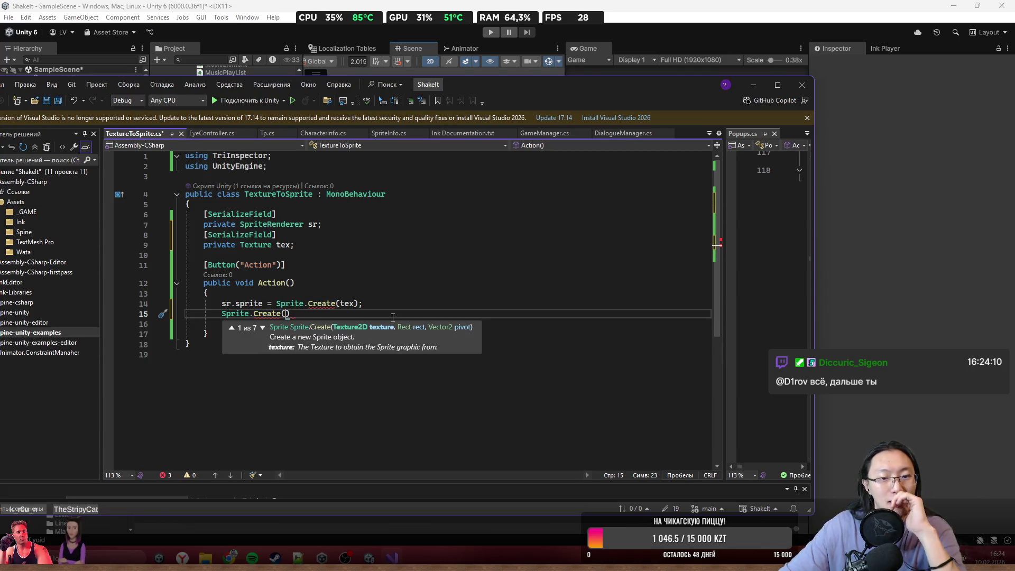
# - Step through all seven Sprite.Create overload signatures
pyautogui.click(262, 328)
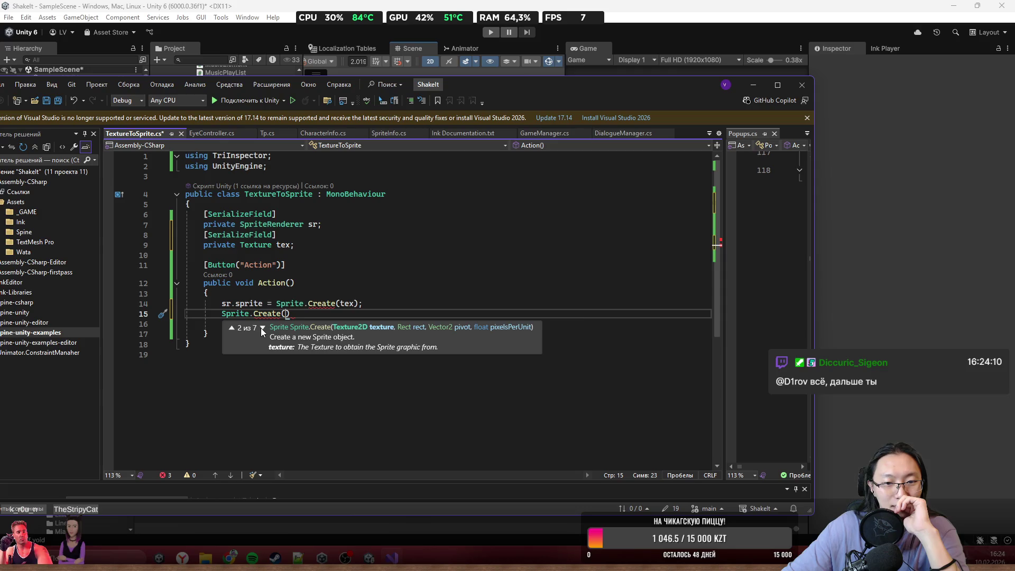
pyautogui.click(262, 328)
pyautogui.click(262, 328)
pyautogui.click(262, 328)
pyautogui.click(262, 327)
pyautogui.click(262, 327)
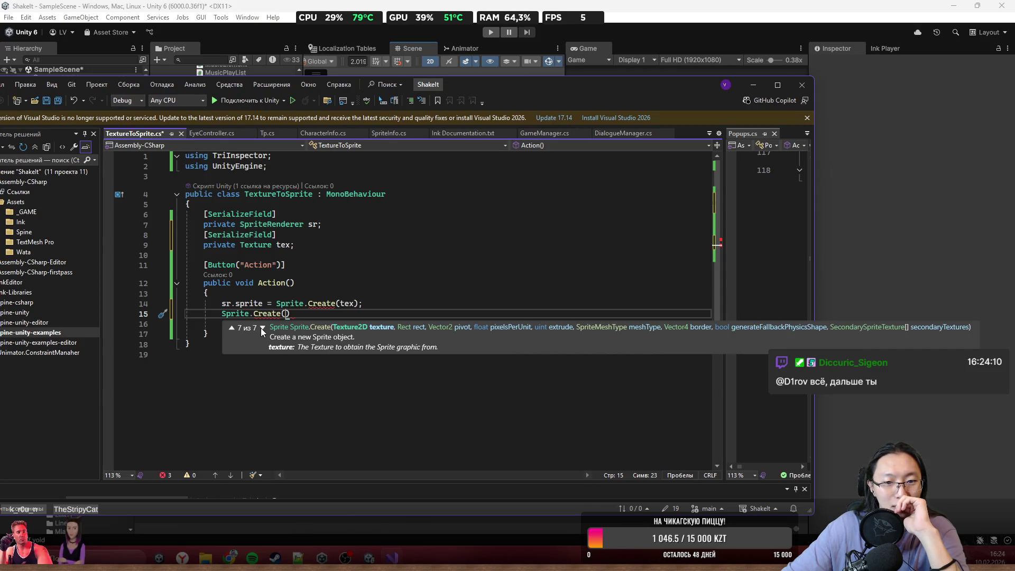
pyautogui.click(262, 328)
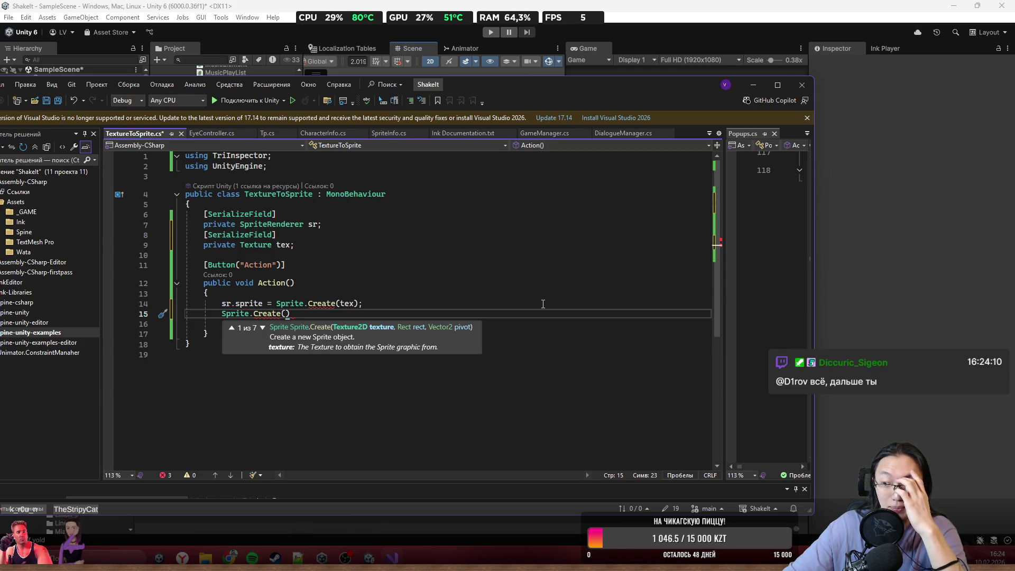
pyautogui.press('Escape')
# - Delete the scratch Sprite.Create line
pyautogui.rightClick(471, 315)
pyautogui.click(394, 315)
pyautogui.tripleClick(389, 313)
pyautogui.press('Delete')
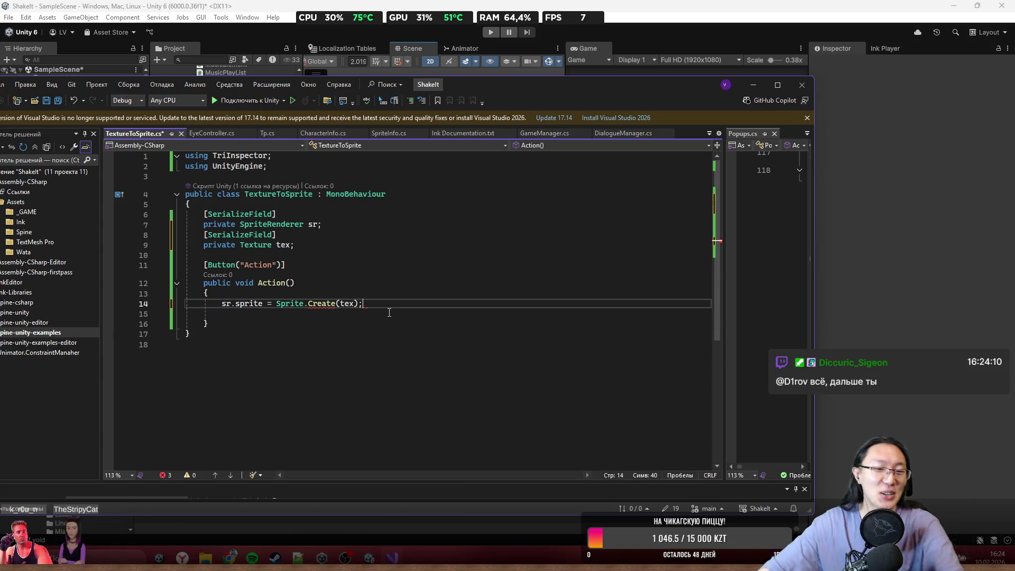